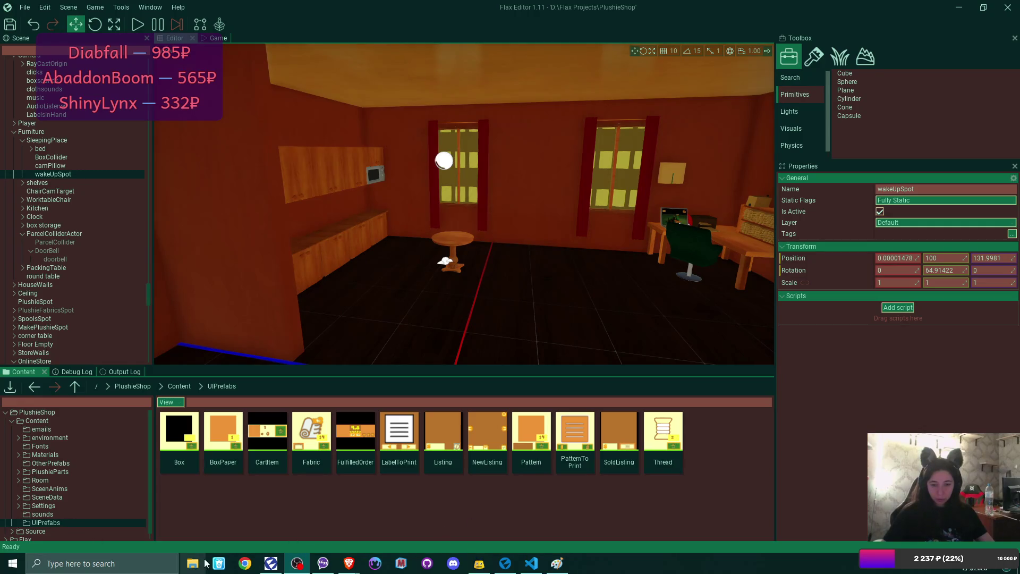
Step: Open and dismiss the Start menu, then close the Paint room sketch with Don't Save
{"action": "left_click", "coordinate": [13, 563]}
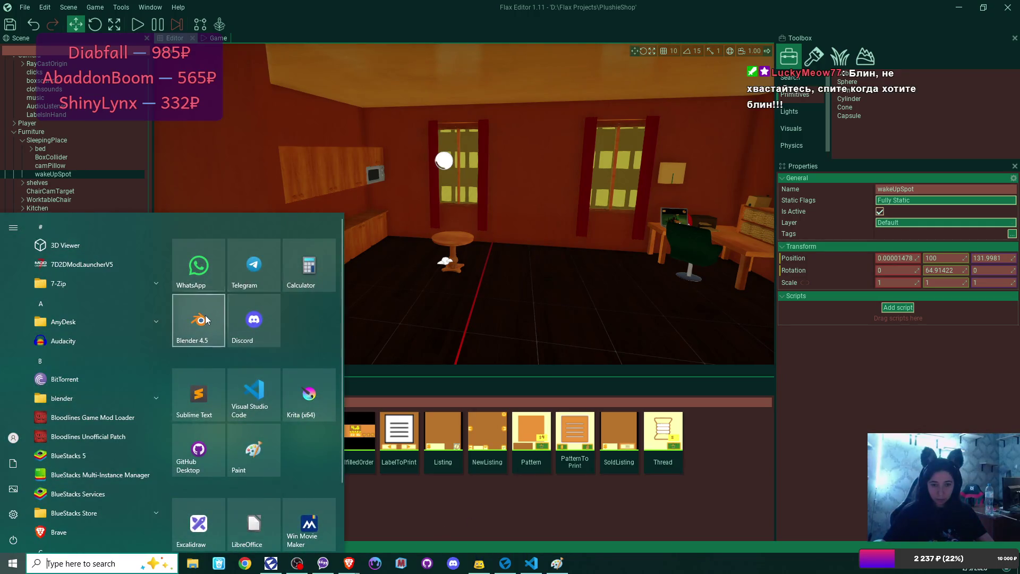
{"action": "left_click", "coordinate": [361, 272]}
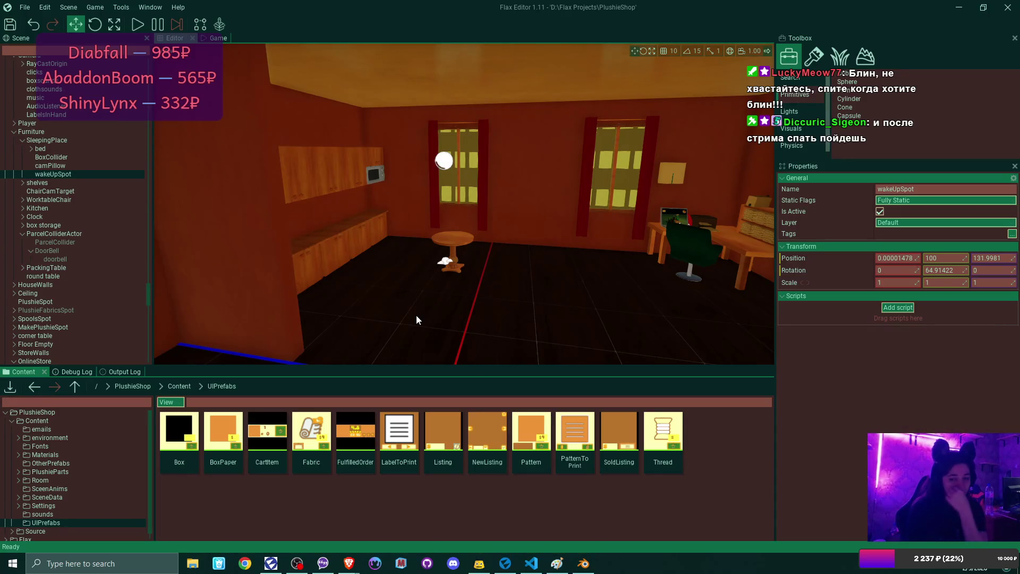
{"action": "left_click", "coordinate": [557, 563]}
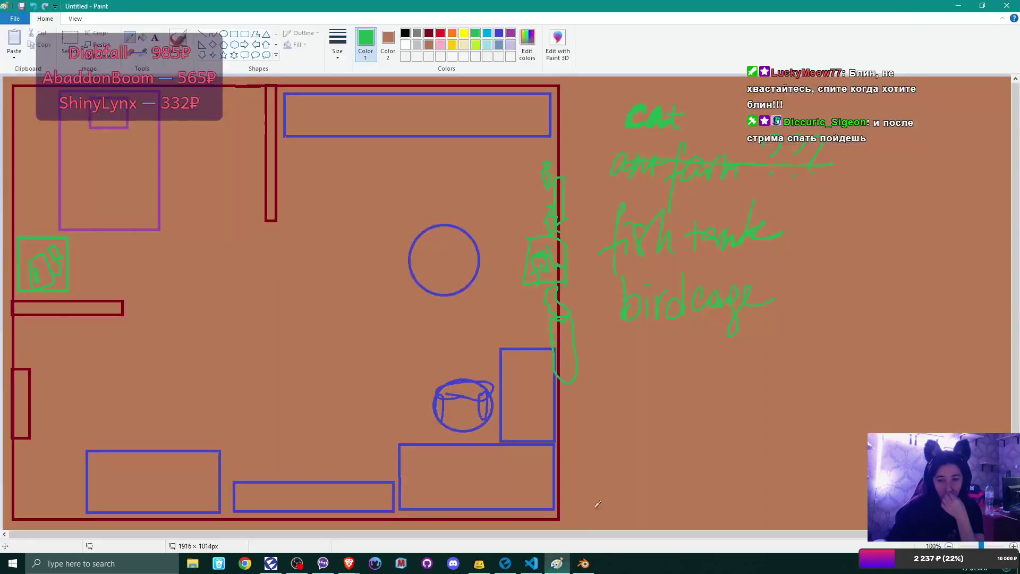
{"action": "left_click", "coordinate": [1006, 5]}
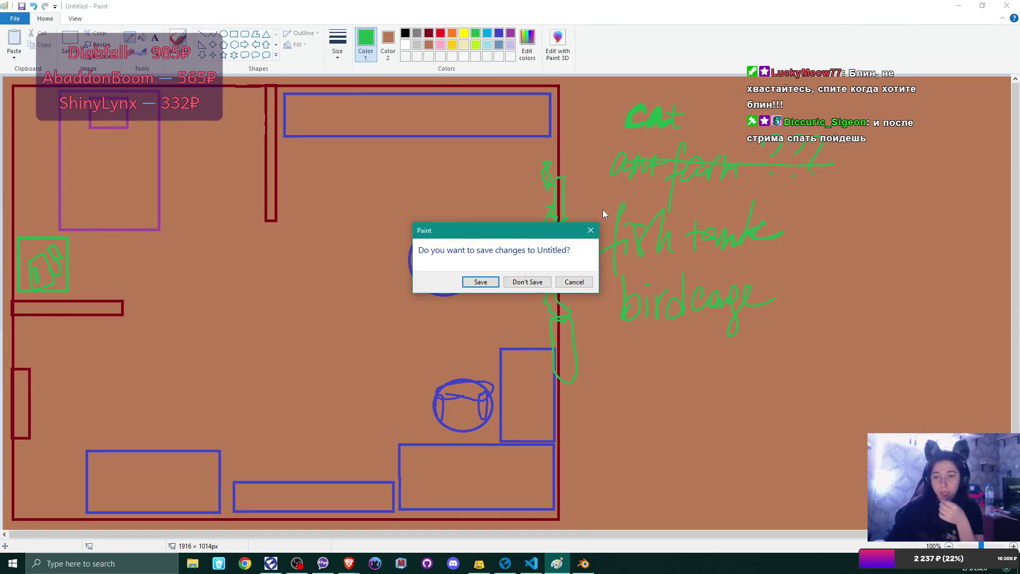
{"action": "left_click", "coordinate": [528, 285]}
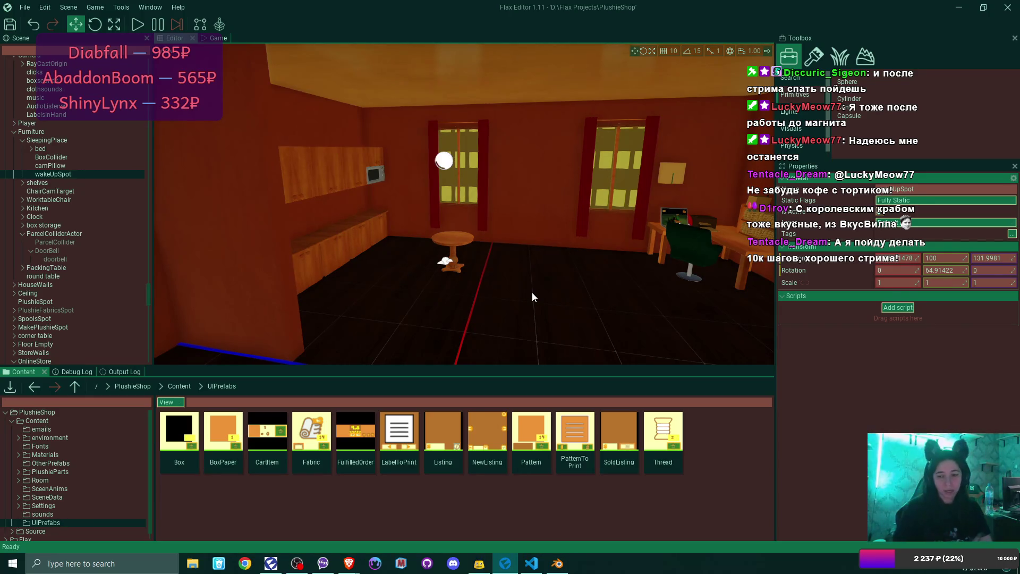
Step: Bring the Blender window to the front from the taskbar
{"action": "left_click", "coordinate": [557, 563]}
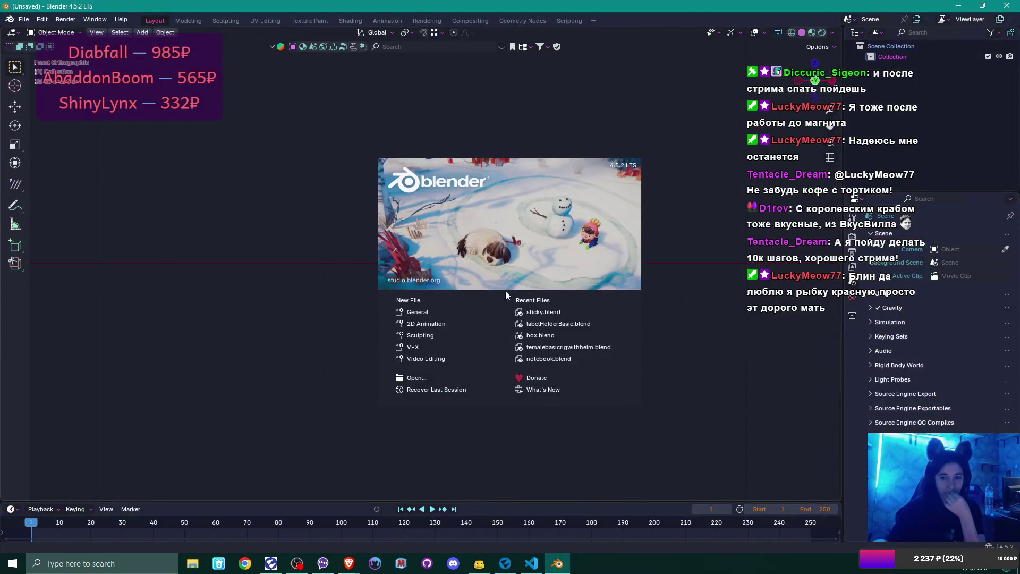
Step: Dismiss the Blender splash, orbit the empty scene, then Alt+Tab back to Flax Editor
{"action": "left_click", "coordinate": [417, 310]}
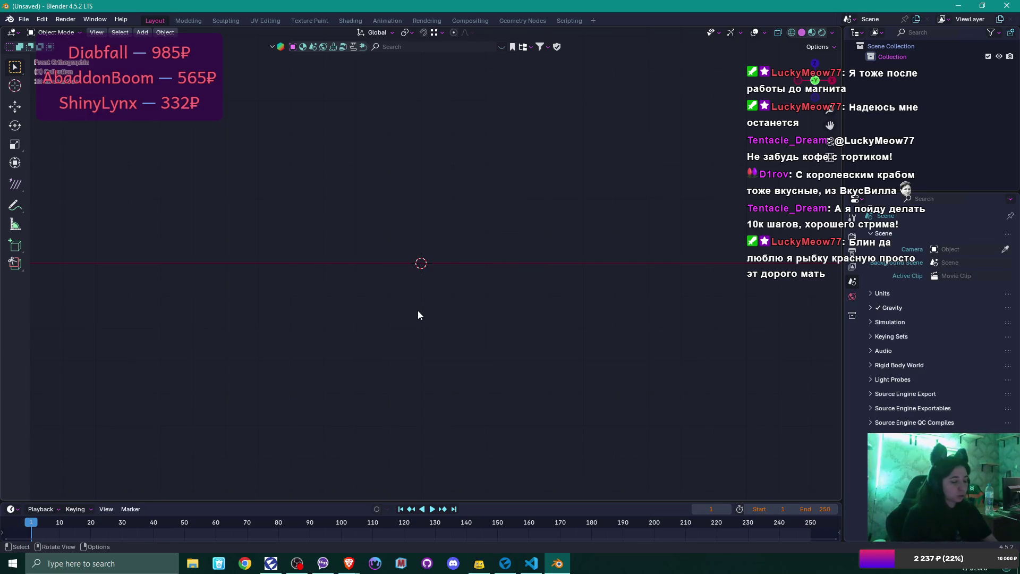
{"action": "mouse_move", "coordinate": [451, 237]}
{"action": "left_mouse_down"}
{"action": "mouse_move", "coordinate": [441, 269]}
{"action": "mouse_move", "coordinate": [422, 265]}
{"action": "mouse_move", "coordinate": [426, 272]}
{"action": "left_mouse_up"}
{"action": "left_click_drag", "start_coordinate": [436, 231], "coordinate": [437, 229]}
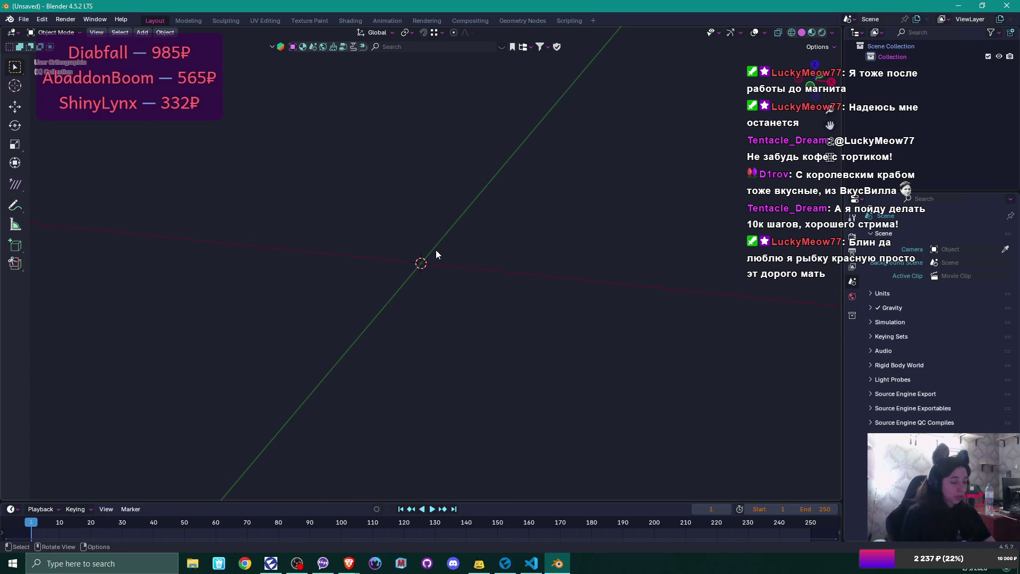
{"action": "key", "text": "alt+Tab"}
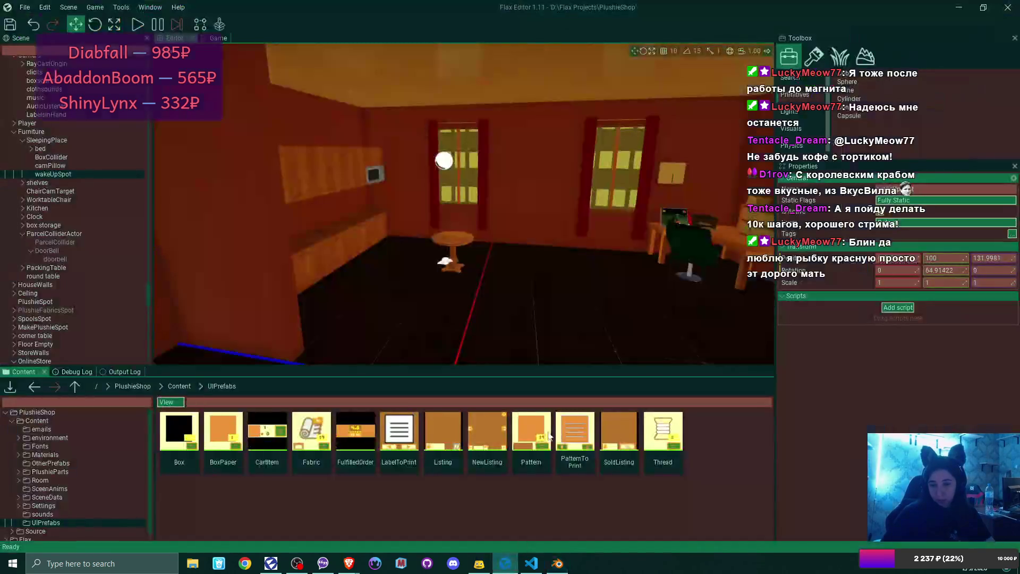
Step: Tilt the view toward the floor and browse Content > Room > Furniture
{"action": "mouse_move", "coordinate": [477, 202]}
{"action": "left_mouse_down"}
{"action": "mouse_move", "coordinate": [500, 207]}
{"action": "mouse_move", "coordinate": [478, 228]}
{"action": "left_mouse_up"}
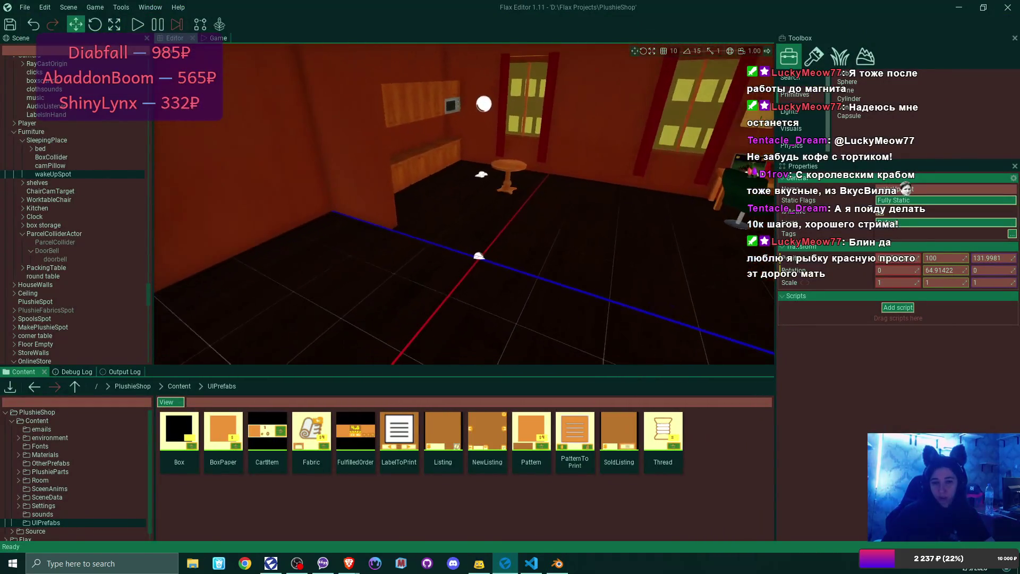
{"action": "left_click", "coordinate": [175, 386]}
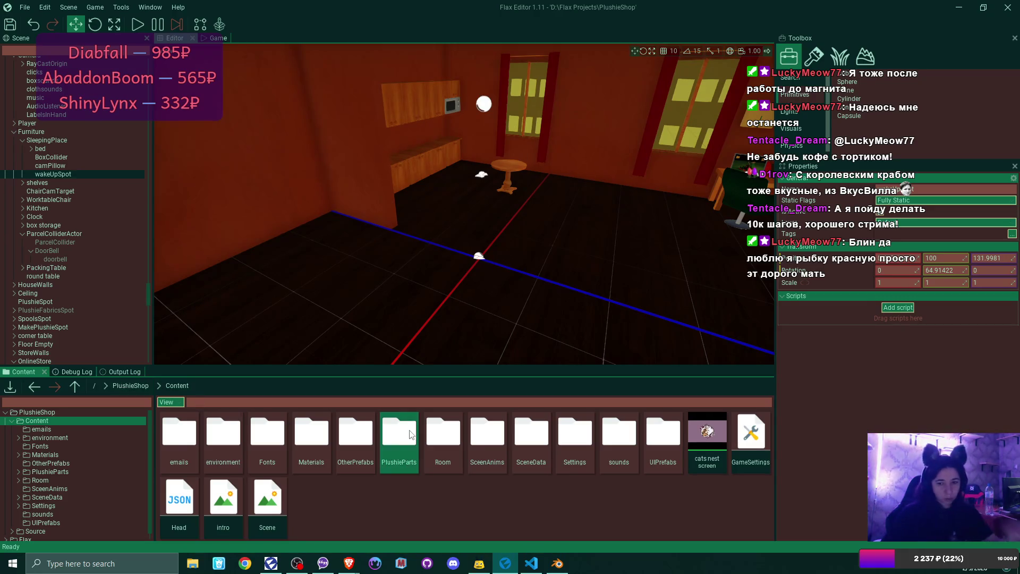
{"action": "double_click", "coordinate": [456, 443]}
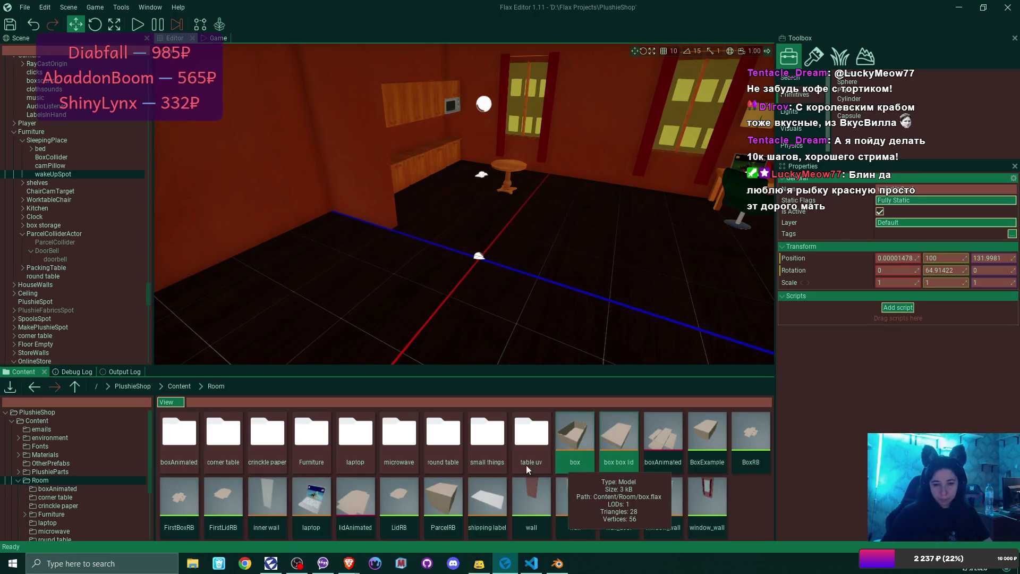
{"action": "double_click", "coordinate": [298, 435]}
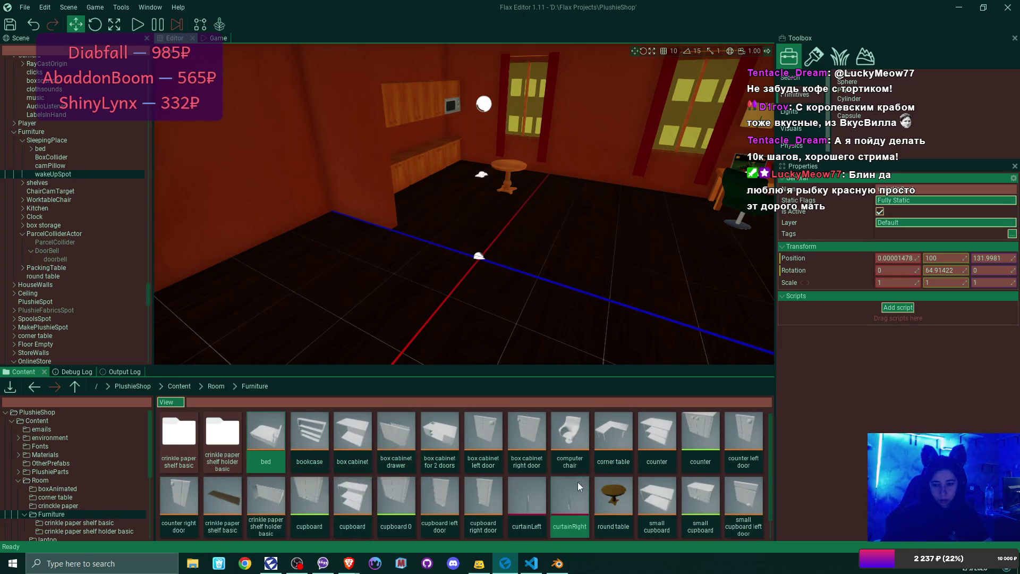
Step: Select the bookcase model and drag it into the room scene
{"action": "left_click", "coordinate": [315, 431]}
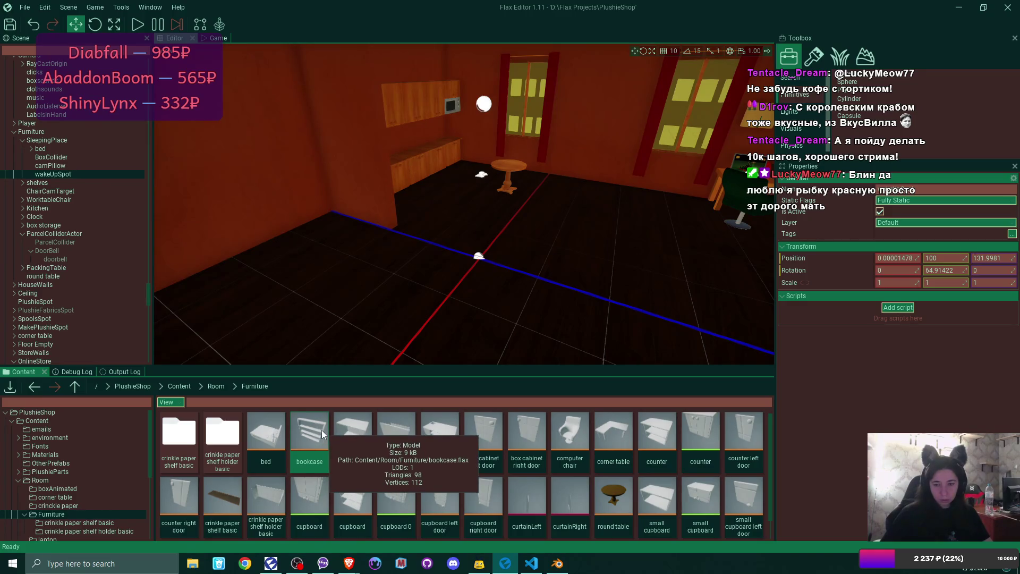
{"action": "scroll", "coordinate": [656, 468], "scroll_direction": "down", "scroll_amount": 1}
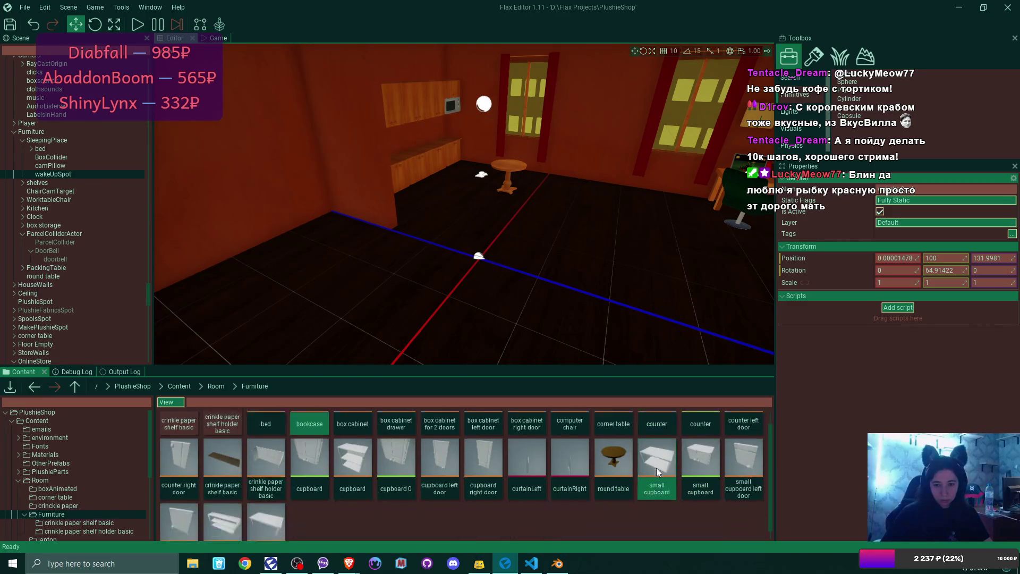
{"action": "scroll", "coordinate": [656, 468], "scroll_direction": "down", "scroll_amount": 1}
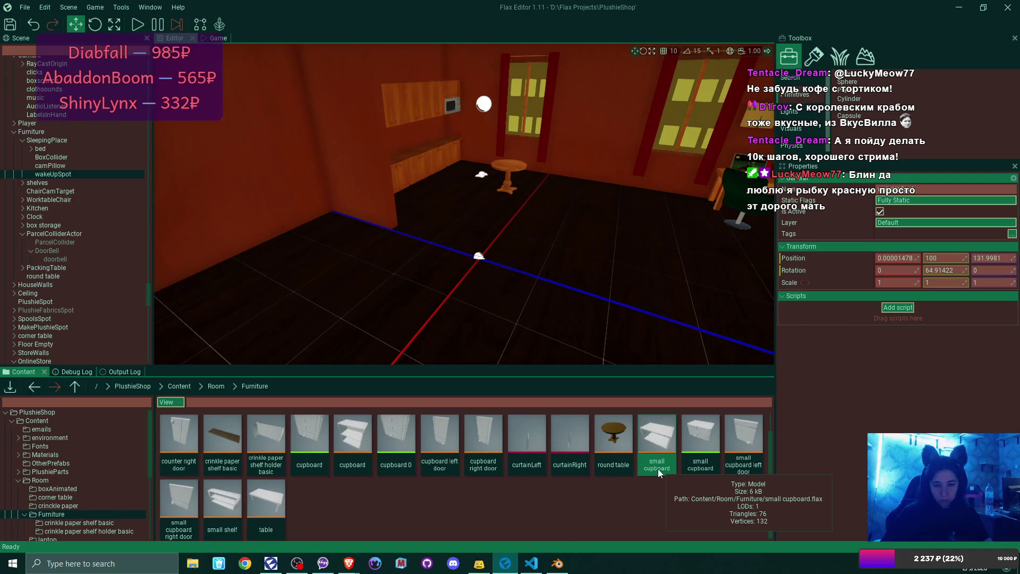
{"action": "scroll", "coordinate": [658, 469], "scroll_direction": "up", "scroll_amount": 1}
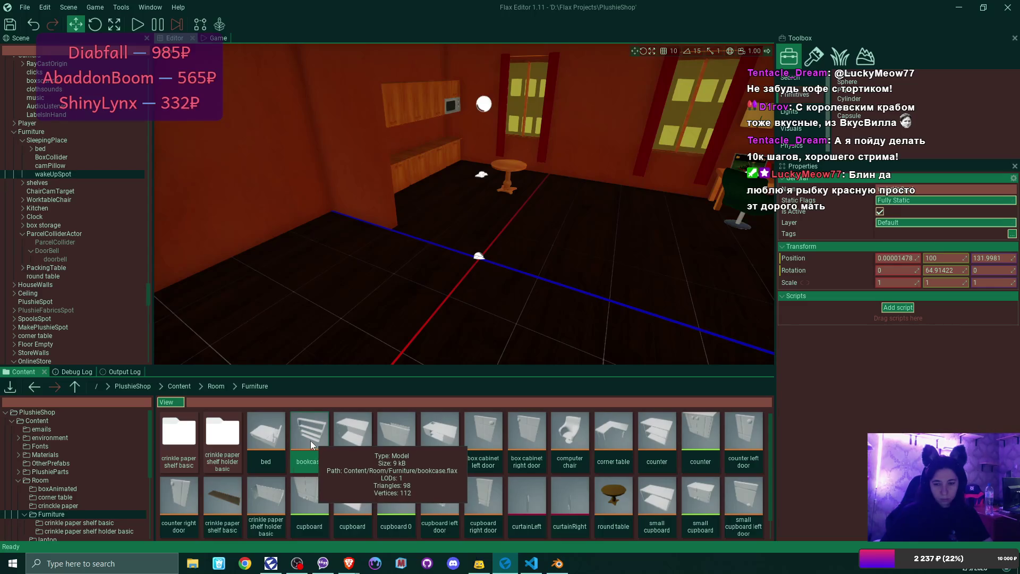
{"action": "mouse_move", "coordinate": [310, 441]}
{"action": "left_mouse_down"}
{"action": "mouse_move", "coordinate": [476, 280]}
{"action": "mouse_move", "coordinate": [439, 257]}
{"action": "left_mouse_up"}
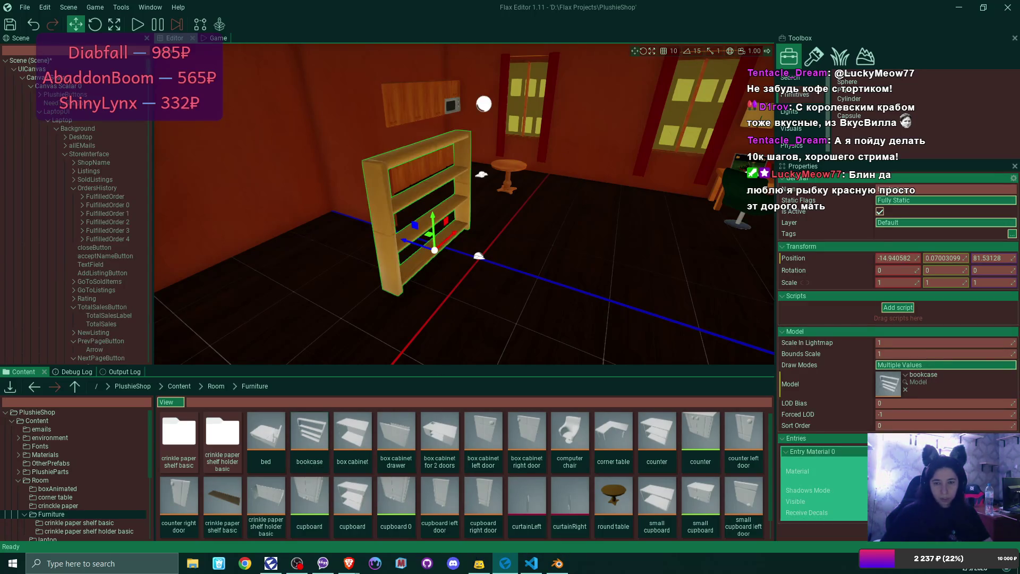
Step: Focus the camera on the bookcase, orbit to its front, and select wall 14
{"action": "key", "text": "f"}
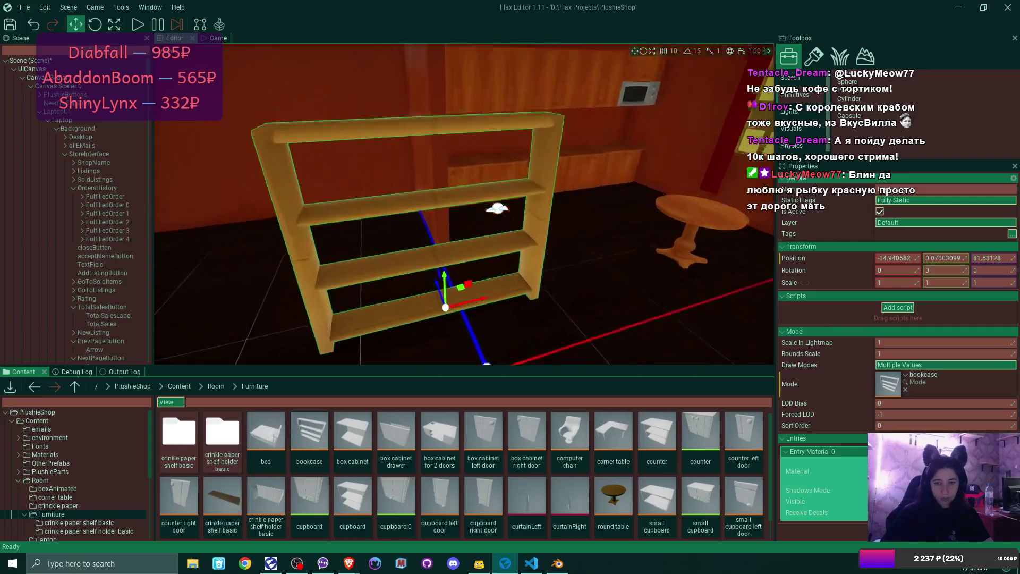
{"action": "mouse_move", "coordinate": [470, 295]}
{"action": "left_mouse_down"}
{"action": "mouse_move", "coordinate": [414, 295]}
{"action": "mouse_move", "coordinate": [467, 294]}
{"action": "mouse_move", "coordinate": [455, 257]}
{"action": "left_mouse_up"}
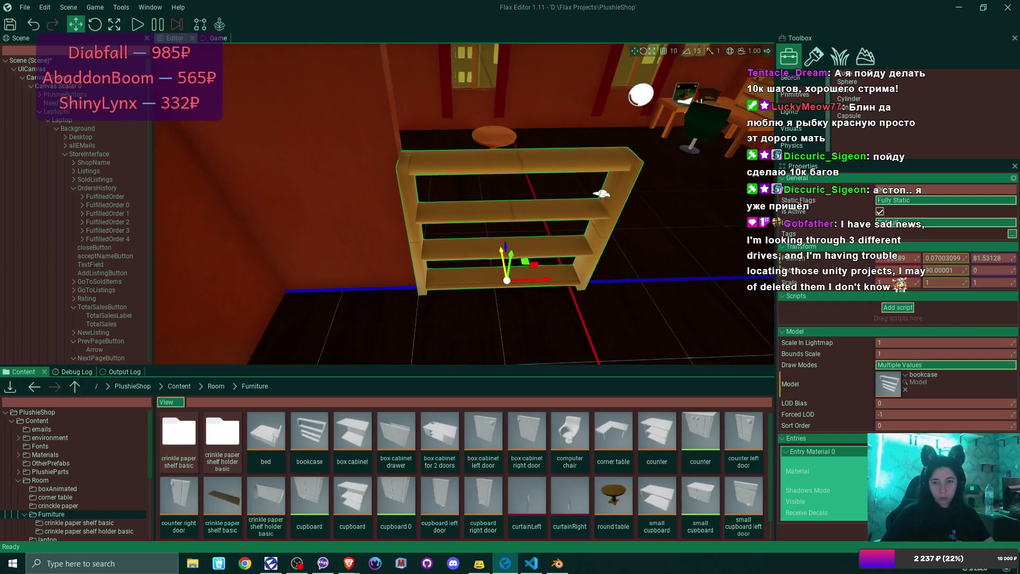
{"action": "left_click", "coordinate": [280, 212]}
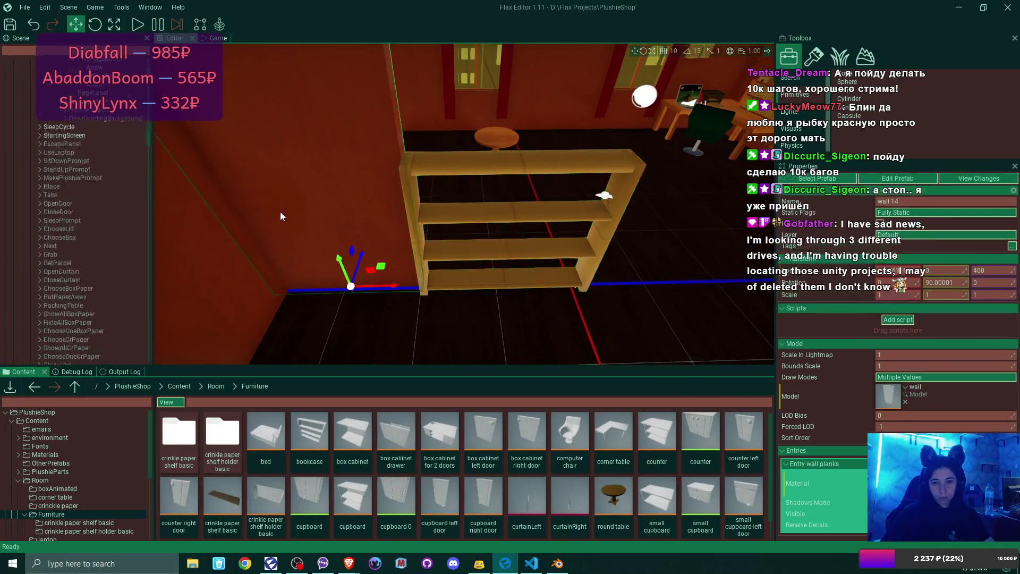
{"action": "left_click_drag", "start_coordinate": [455, 257], "coordinate": [461, 250]}
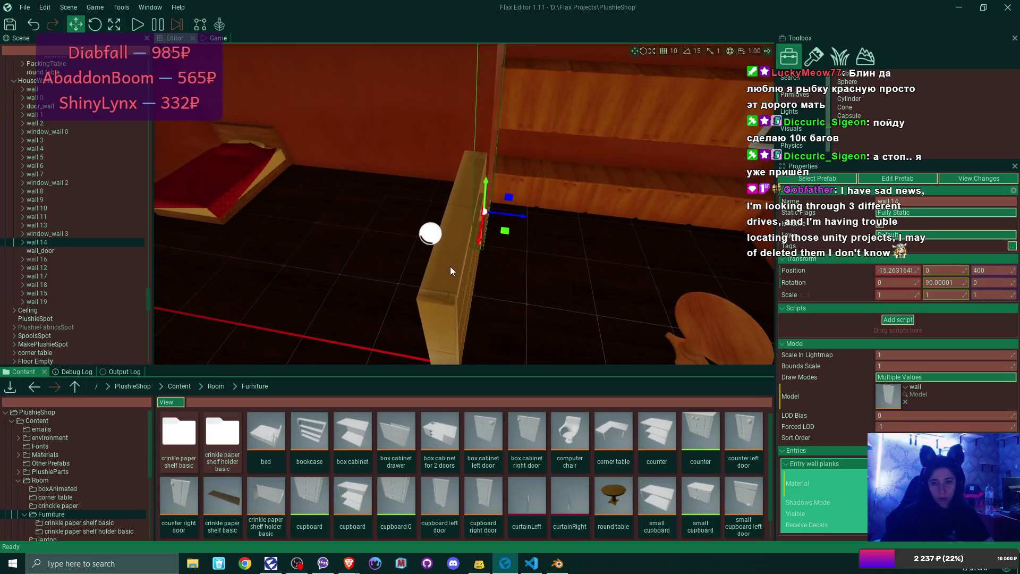
{"action": "left_click", "coordinate": [509, 247]}
{"action": "mouse_move", "coordinate": [446, 311]}
{"action": "left_mouse_down"}
{"action": "mouse_move", "coordinate": [513, 308]}
{"action": "mouse_move", "coordinate": [543, 296]}
{"action": "mouse_move", "coordinate": [544, 280]}
{"action": "mouse_move", "coordinate": [473, 287]}
{"action": "mouse_move", "coordinate": [560, 359]}
{"action": "mouse_move", "coordinate": [700, 318]}
{"action": "mouse_move", "coordinate": [526, 327]}
{"action": "left_mouse_up"}
{"action": "left_click", "coordinate": [544, 296]}
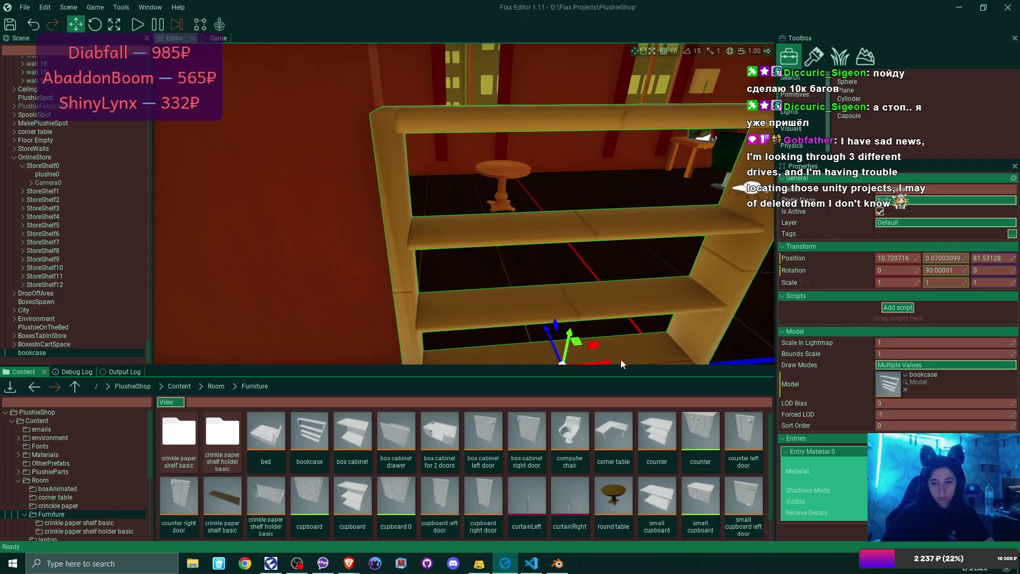
{"action": "mouse_move", "coordinate": [609, 365]}
{"action": "left_mouse_down"}
{"action": "mouse_move", "coordinate": [636, 364]}
{"action": "mouse_move", "coordinate": [478, 340]}
{"action": "left_mouse_up"}
Step: Orbit the camera around the bookcase, then show the hidden system-tray apps
{"action": "left_click_drag", "start_coordinate": [463, 203], "coordinate": [463, 203]}
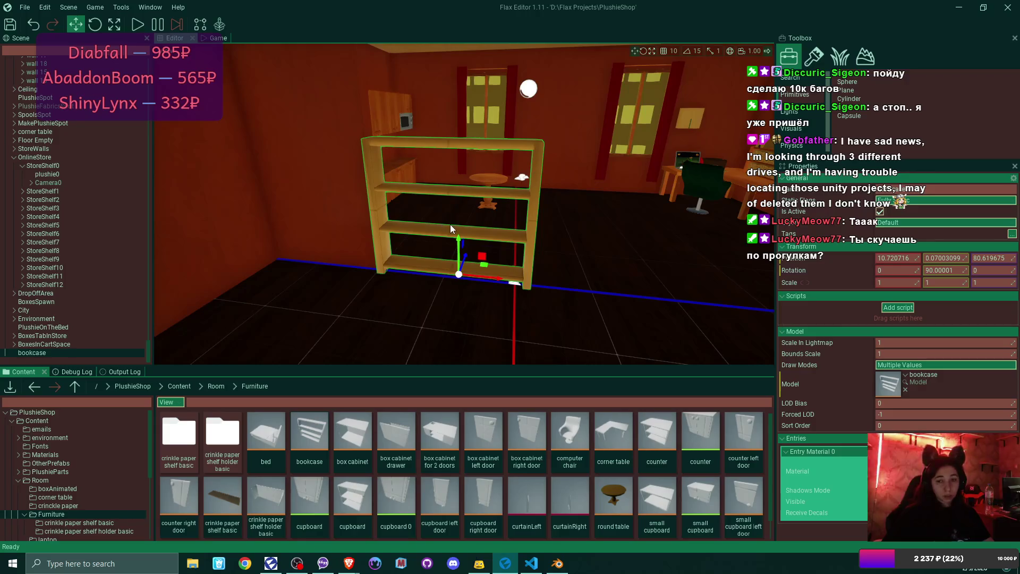
{"action": "mouse_move", "coordinate": [450, 225]}
{"action": "left_mouse_down"}
{"action": "mouse_move", "coordinate": [435, 226]}
{"action": "mouse_move", "coordinate": [467, 222]}
{"action": "mouse_move", "coordinate": [451, 224]}
{"action": "left_mouse_up"}
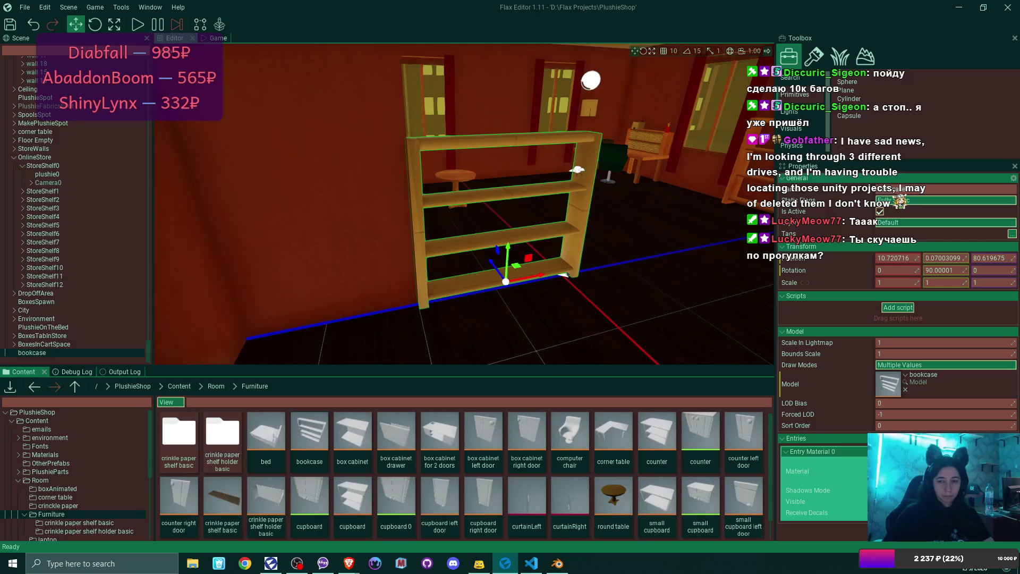
{"action": "mouse_move", "coordinate": [452, 223]}
{"action": "left_mouse_down"}
{"action": "mouse_move", "coordinate": [409, 226]}
{"action": "mouse_move", "coordinate": [427, 235]}
{"action": "left_mouse_up"}
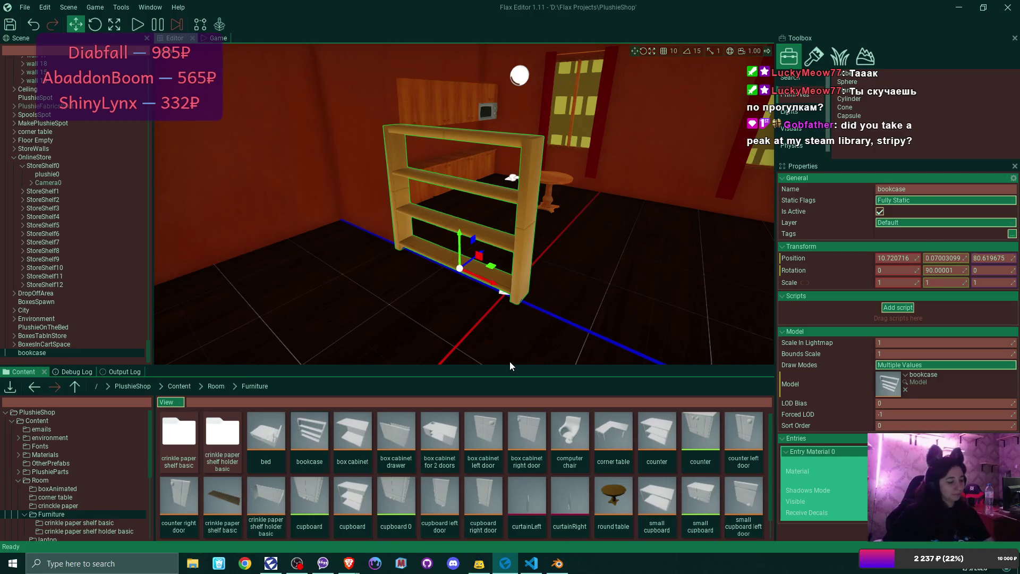
{"action": "left_click", "coordinate": [879, 570]}
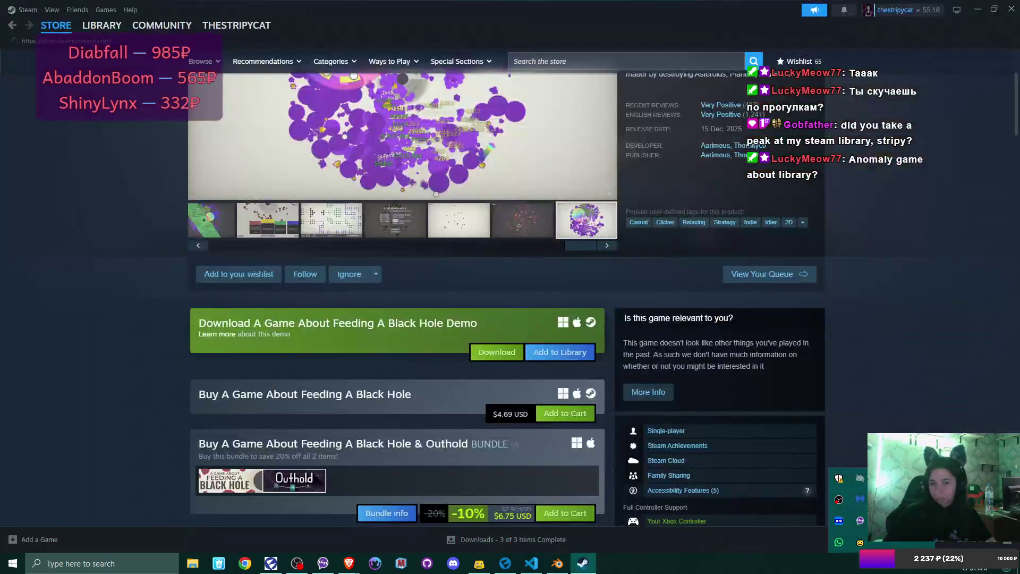
Step: Open Steam's friends list, move it left, then close it and the Steam window
{"action": "mouse_move", "coordinate": [110, 26]}
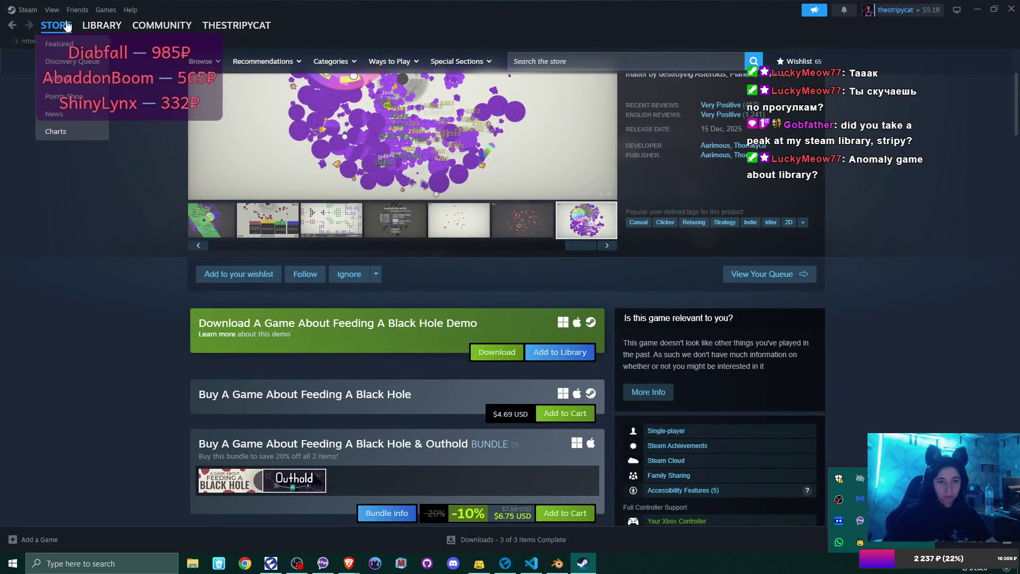
{"action": "left_click", "coordinate": [78, 10]}
{"action": "left_click", "coordinate": [79, 26]}
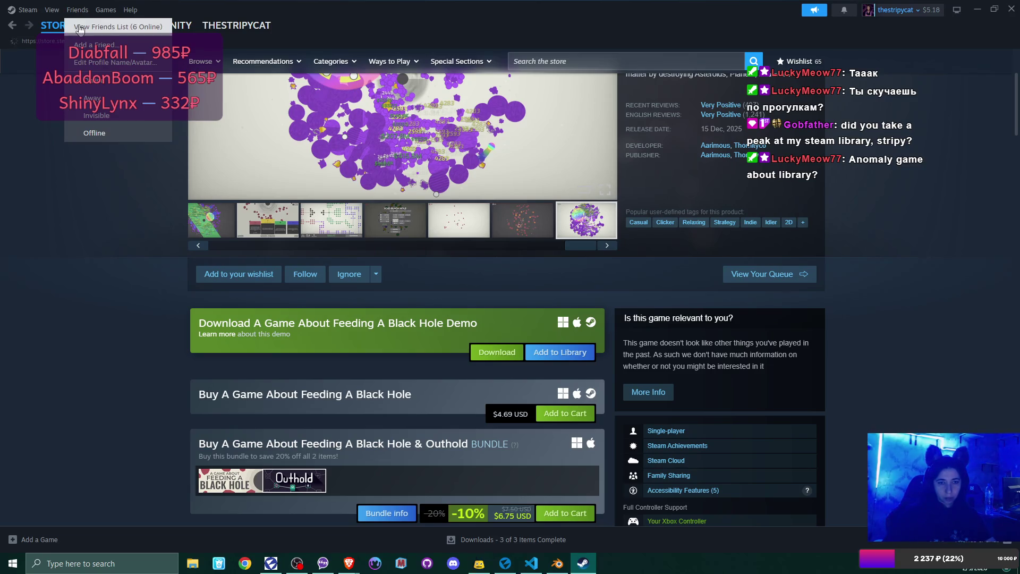
{"action": "left_click", "coordinate": [74, 25]}
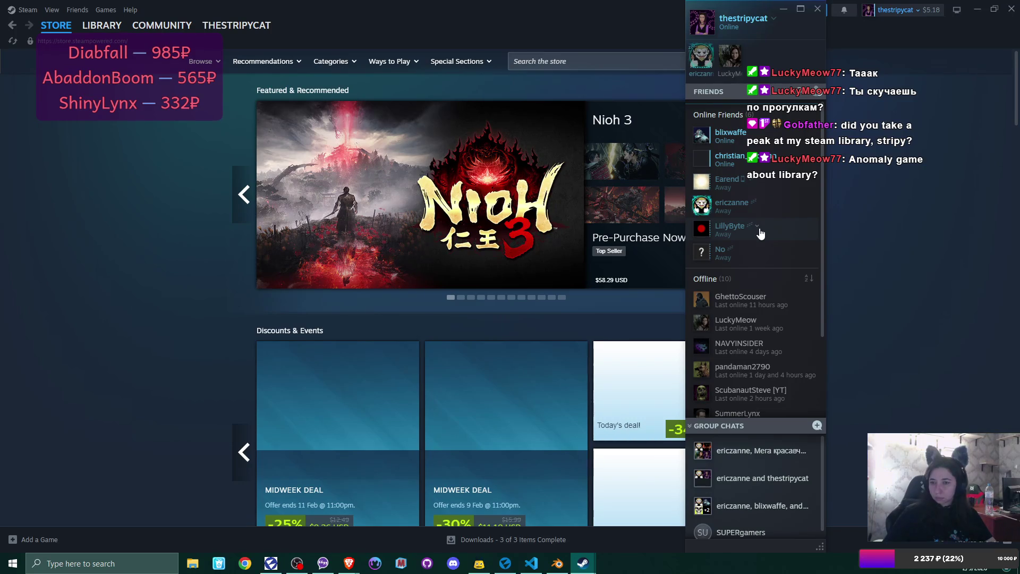
{"action": "scroll", "coordinate": [761, 234], "scroll_direction": "down", "scroll_amount": 2}
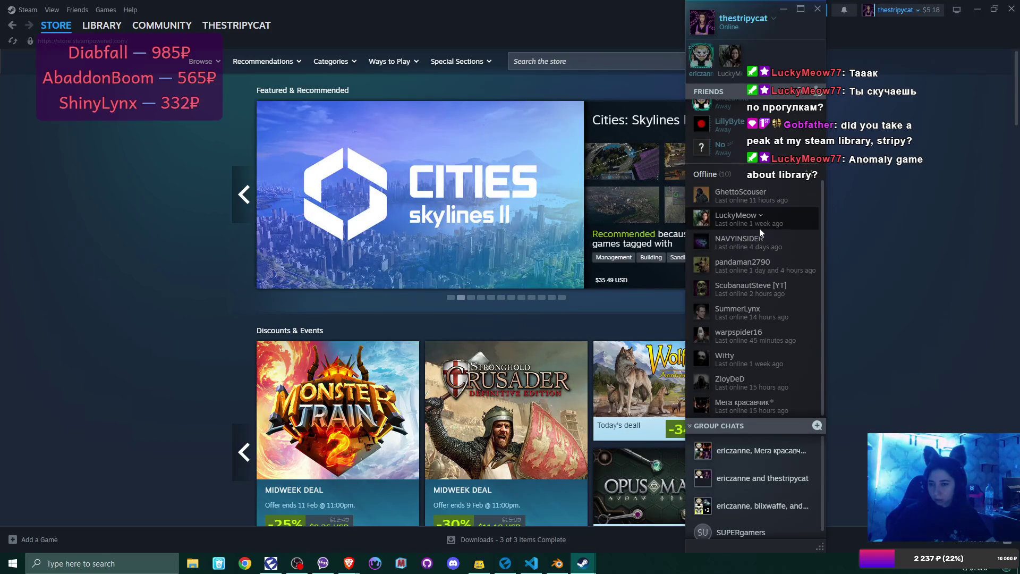
{"action": "scroll", "coordinate": [759, 229], "scroll_direction": "up", "scroll_amount": 2}
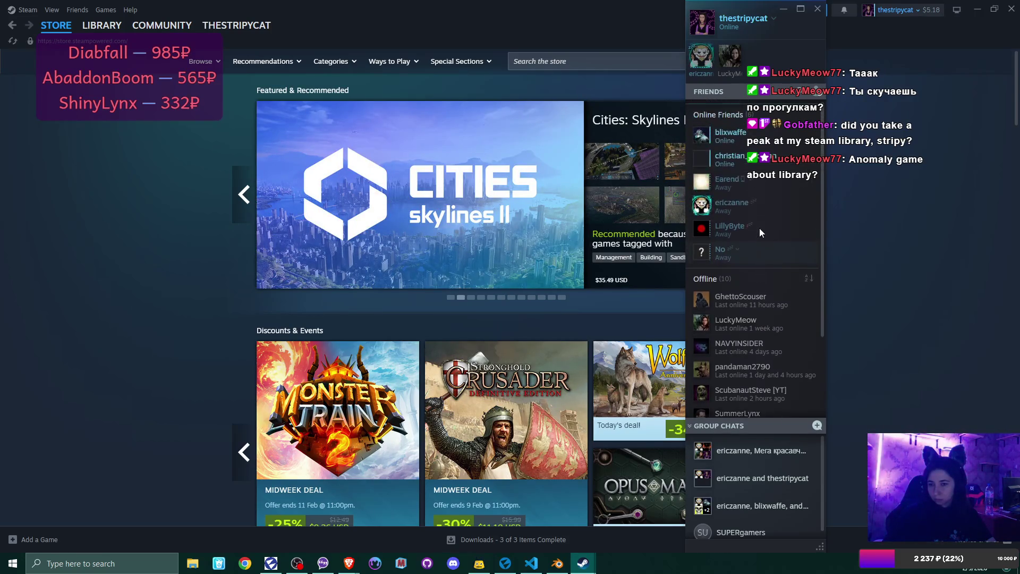
{"action": "mouse_move", "coordinate": [745, 36]}
{"action": "left_mouse_down"}
{"action": "mouse_move", "coordinate": [511, 36]}
{"action": "mouse_move", "coordinate": [648, 38]}
{"action": "left_mouse_up"}
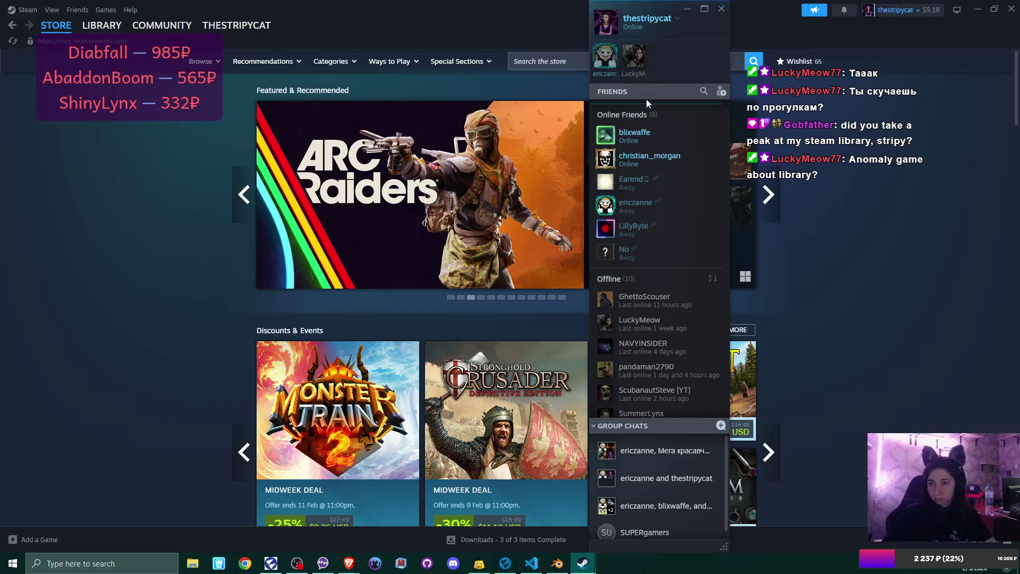
{"action": "mouse_move", "coordinate": [587, 126]}
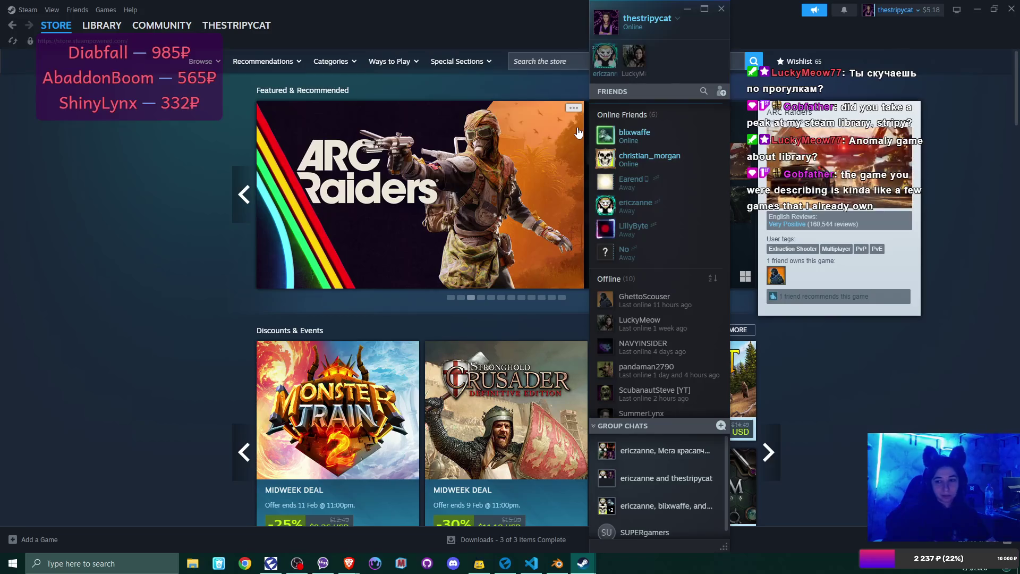
{"action": "left_click", "coordinate": [721, 8]}
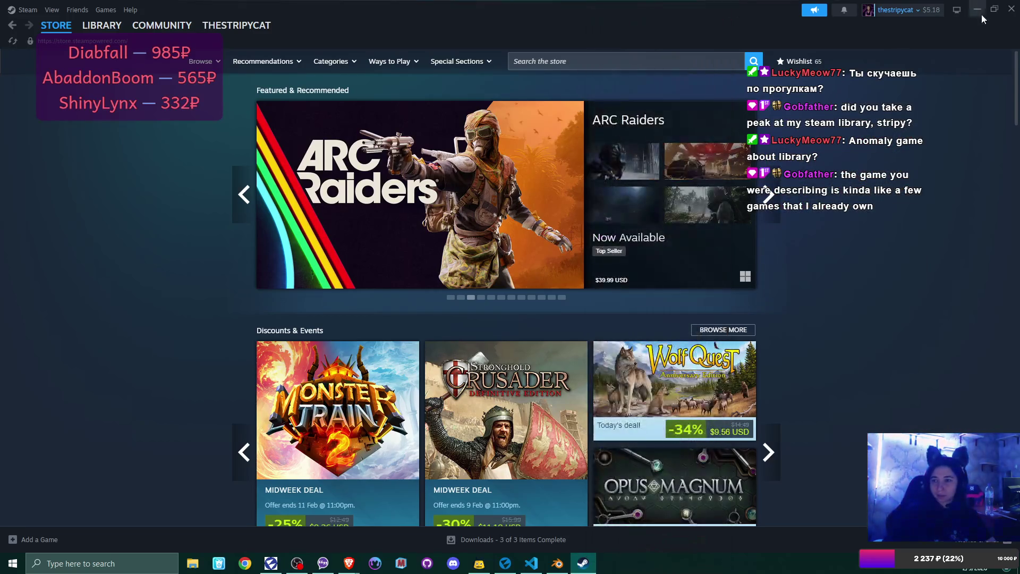
{"action": "left_click", "coordinate": [1011, 15]}
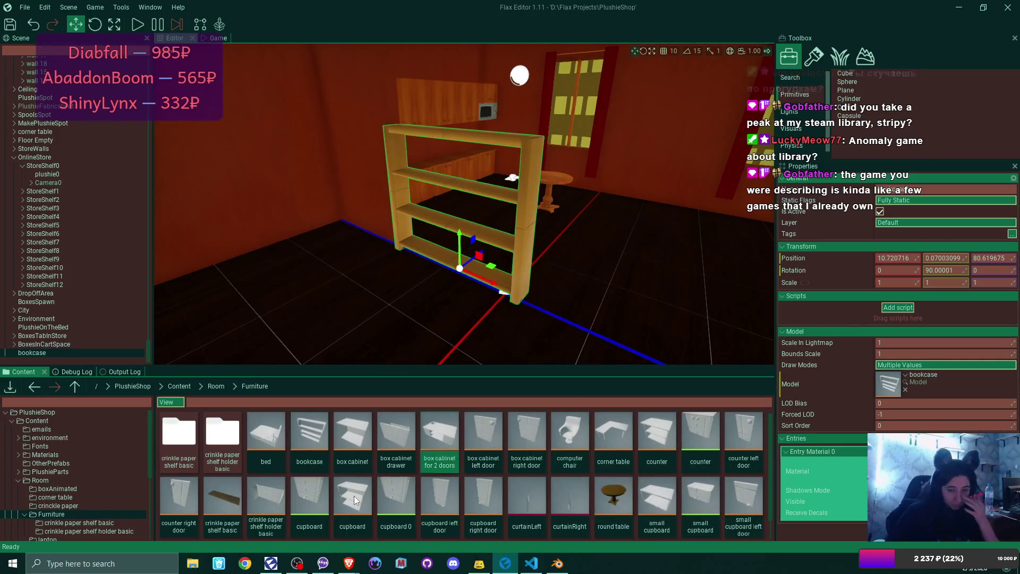
Step: Select the crinkle paper shelf asset, then open D:\3d projects in File Explorer
{"action": "left_click", "coordinate": [212, 534]}
{"action": "left_click", "coordinate": [192, 563]}
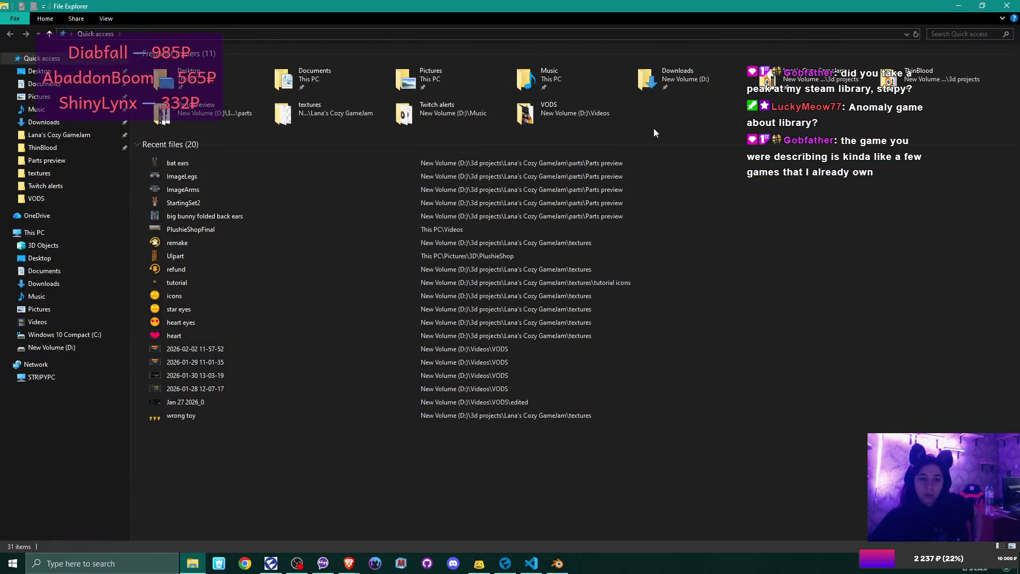
{"action": "left_click", "coordinate": [61, 349]}
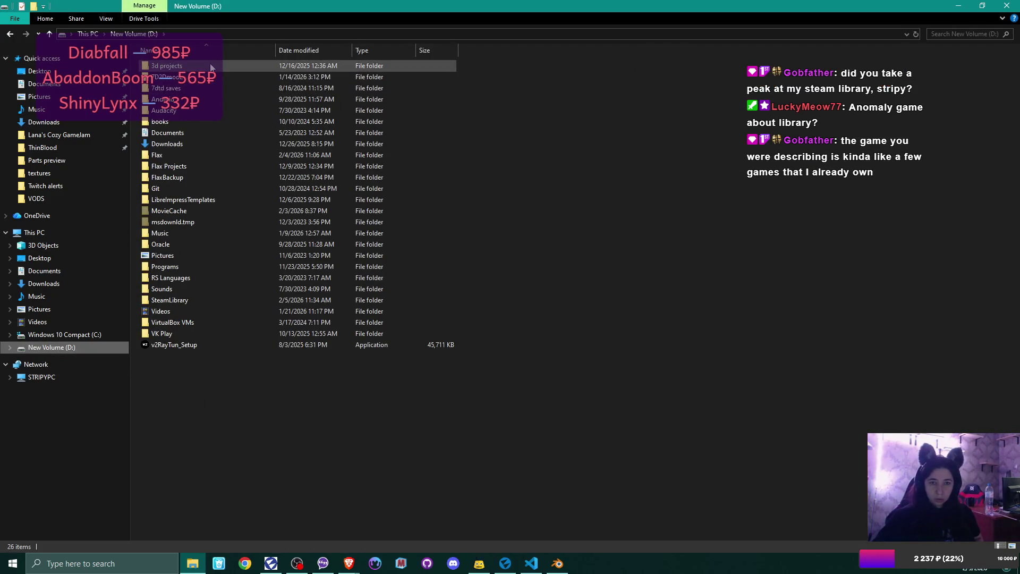
{"action": "double_click", "coordinate": [211, 67]}
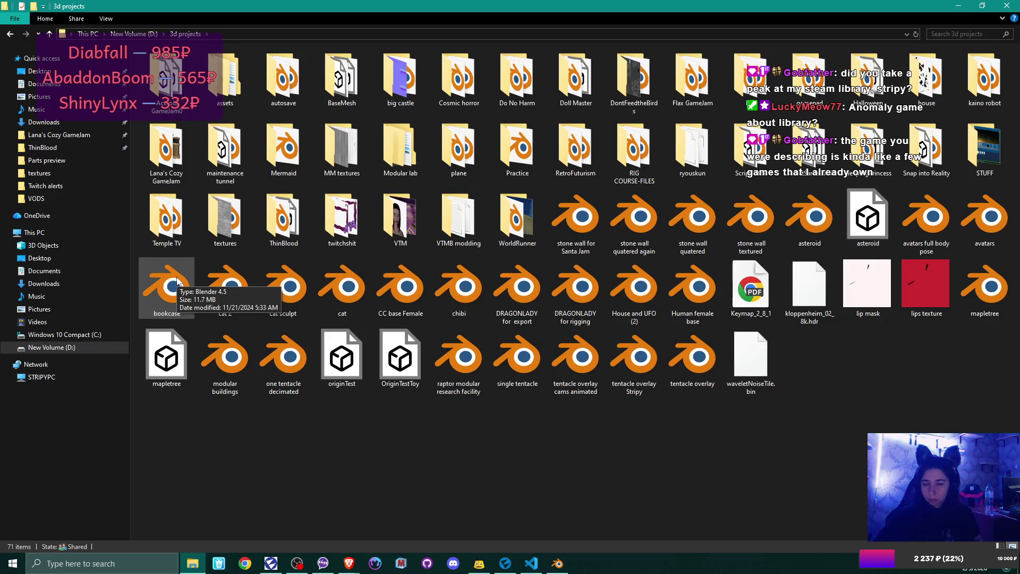
Step: Launch bookcase.blend in Blender, then bring the 3d projects folder back
{"action": "double_click", "coordinate": [176, 282]}
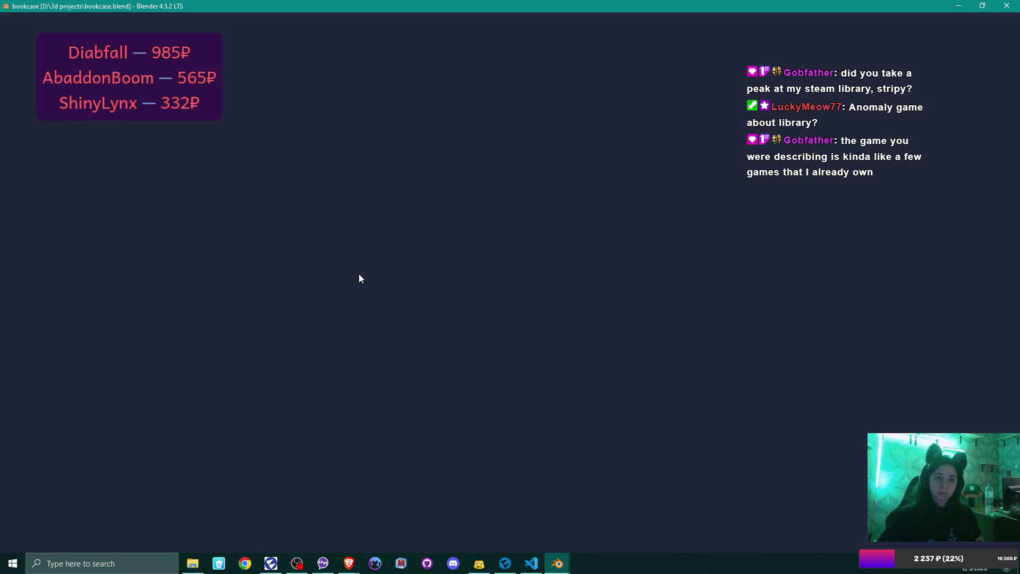
{"action": "left_click", "coordinate": [192, 564]}
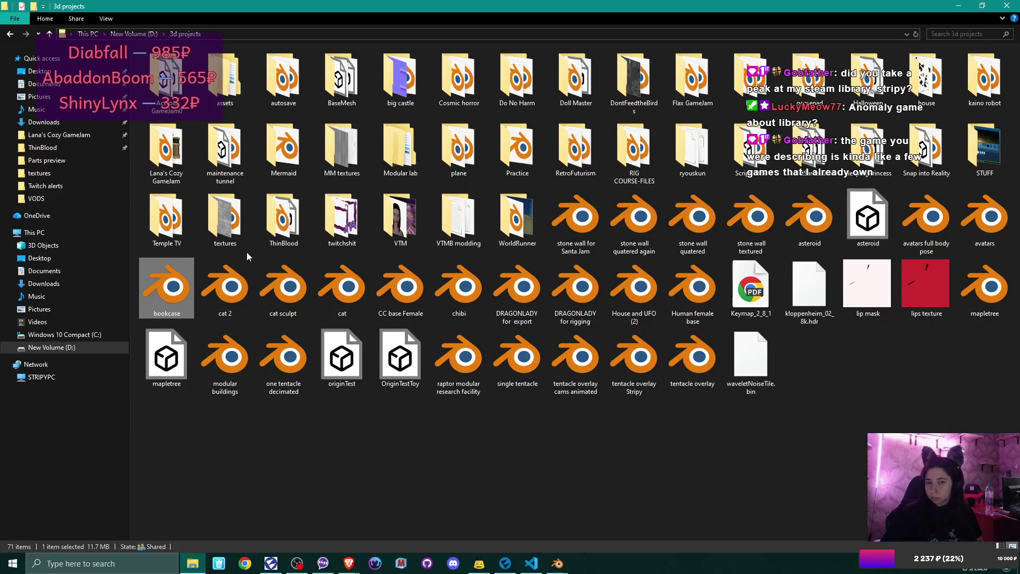
Step: Open book.blend from the Temple TV folder in Blender
{"action": "double_click", "coordinate": [180, 223]}
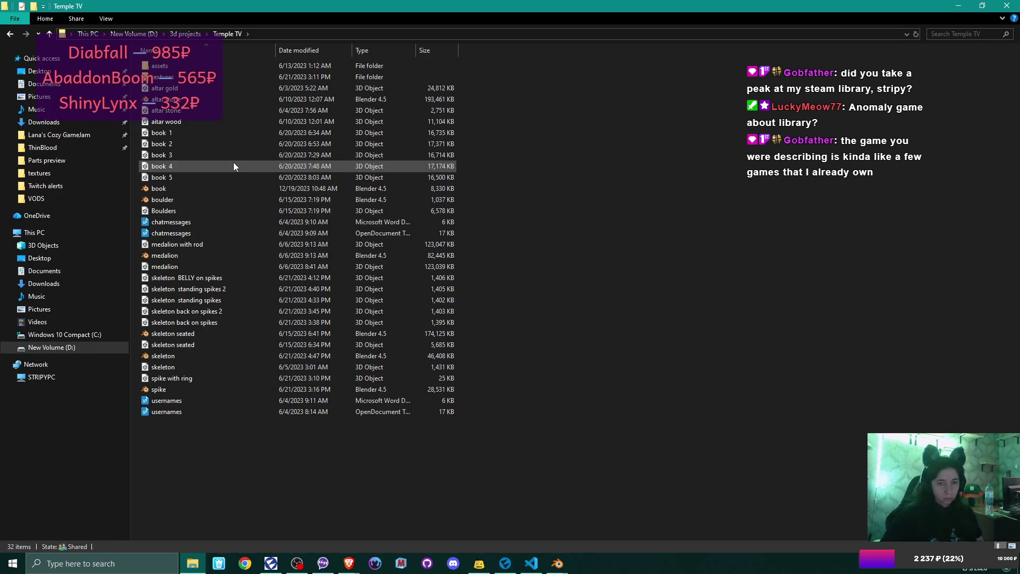
{"action": "double_click", "coordinate": [164, 187]}
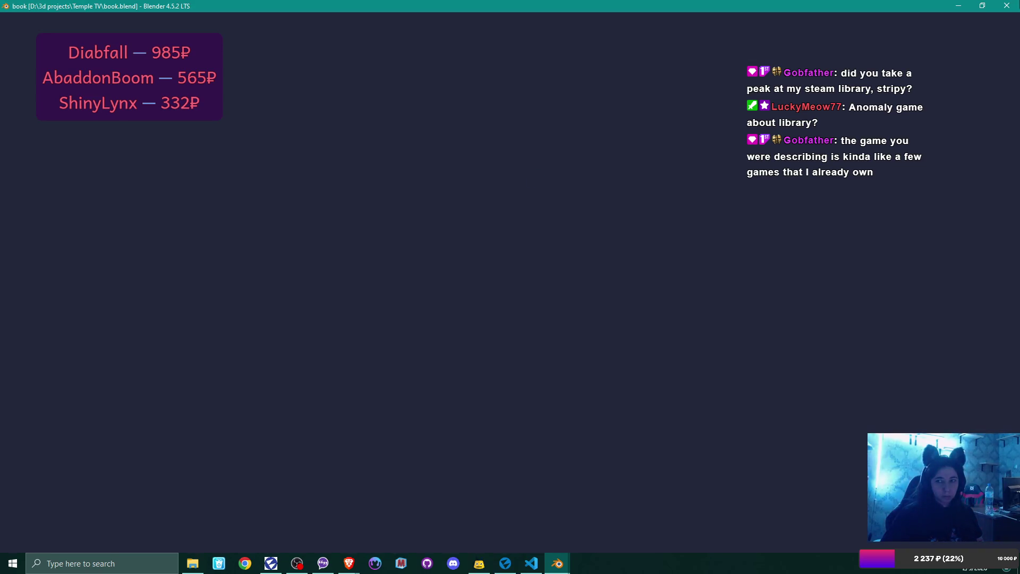
Step: Bring the bookcase.blend window to the front and orbit to a three-quarter view of the bookshelf
{"action": "mouse_move", "coordinate": [556, 567]}
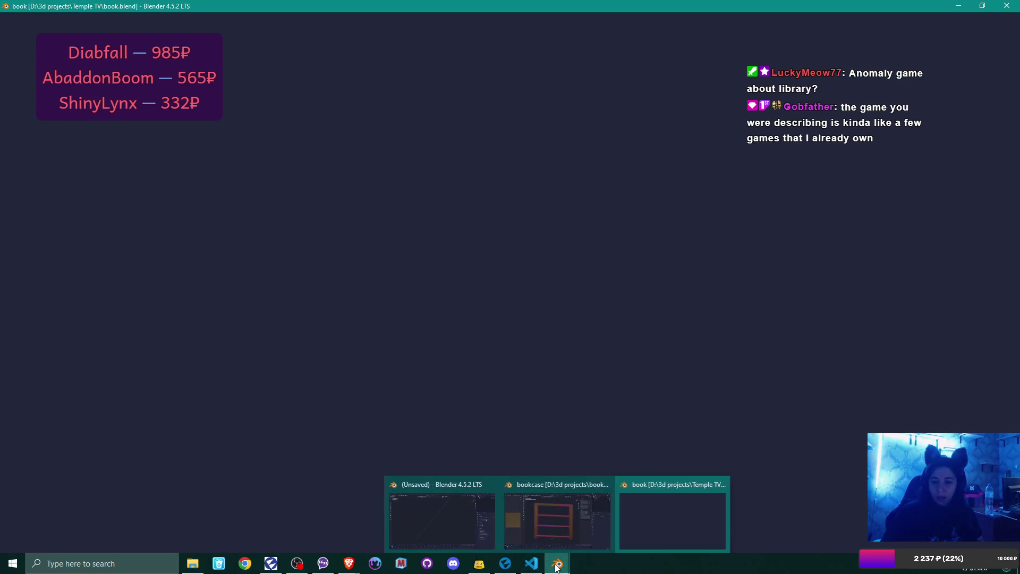
{"action": "left_click", "coordinate": [493, 516]}
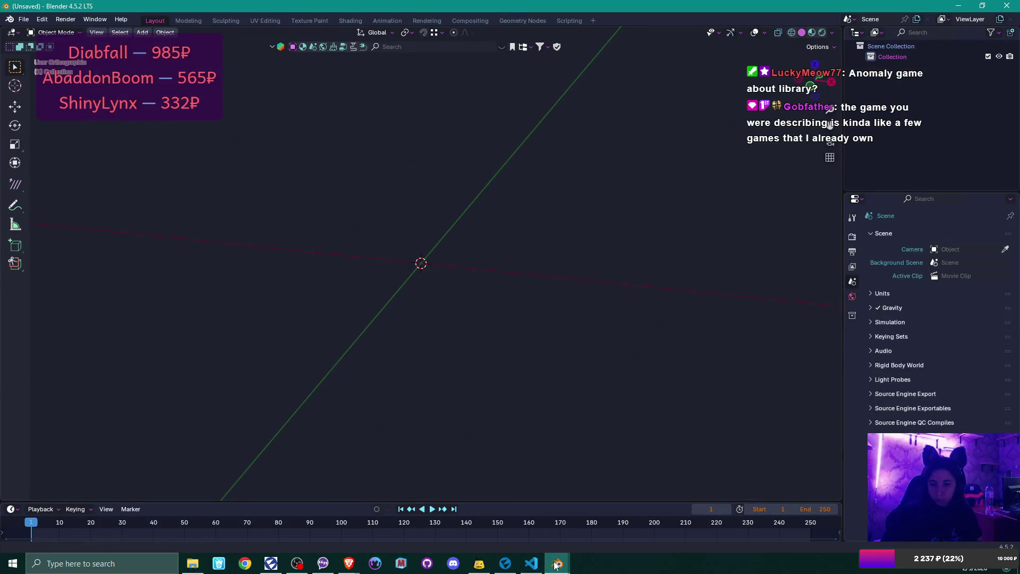
{"action": "left_click", "coordinate": [614, 520]}
{"action": "mouse_move", "coordinate": [552, 288]}
{"action": "left_mouse_down"}
{"action": "mouse_move", "coordinate": [492, 314]}
{"action": "mouse_move", "coordinate": [581, 342]}
{"action": "mouse_move", "coordinate": [611, 329]}
{"action": "left_mouse_up"}
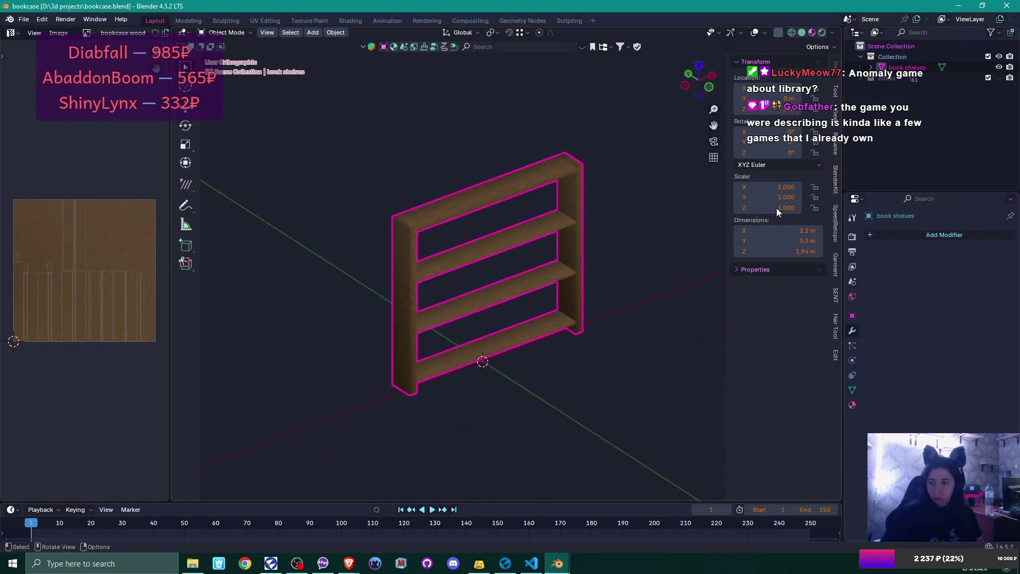
Step: Make the books collection visible and orbit to see the books beside the bookcase
{"action": "left_click", "coordinate": [886, 77]}
{"action": "left_click", "coordinate": [999, 78]}
{"action": "mouse_move", "coordinate": [533, 216]}
{"action": "left_mouse_down"}
{"action": "mouse_move", "coordinate": [400, 164]}
{"action": "mouse_move", "coordinate": [296, 200]}
{"action": "mouse_move", "coordinate": [216, 200]}
{"action": "mouse_move", "coordinate": [358, 206]}
{"action": "left_mouse_up"}
Step: Inspect the UVs of the green book and the top-left stack books Cube.031, Cube.023 and Cube.025
{"action": "left_click", "coordinate": [373, 160]}
{"action": "left_click", "coordinate": [430, 229]}
{"action": "mouse_move", "coordinate": [430, 228]}
{"action": "left_mouse_down"}
{"action": "mouse_move", "coordinate": [414, 208]}
{"action": "mouse_move", "coordinate": [400, 222]}
{"action": "left_mouse_up"}
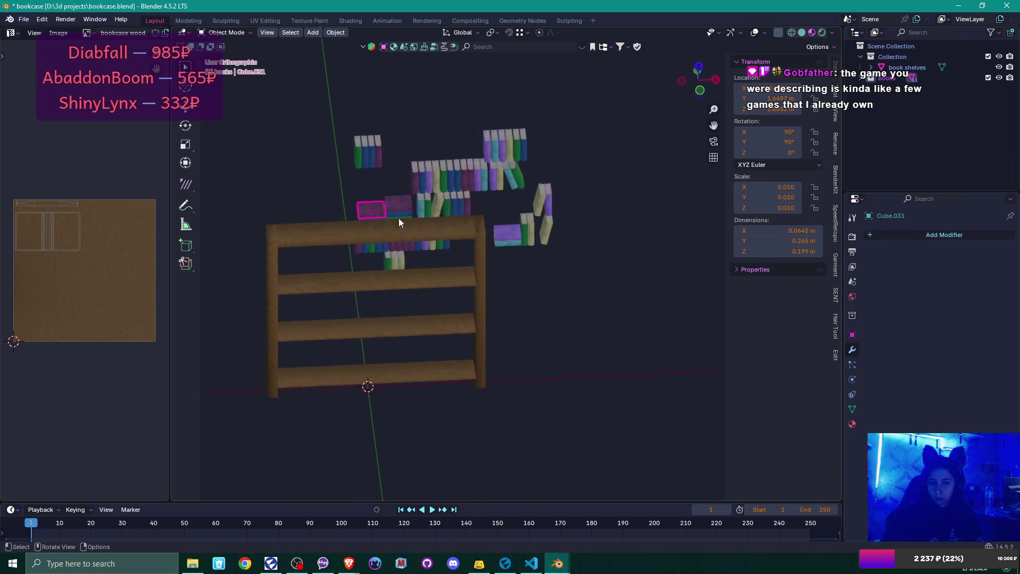
{"action": "left_click", "coordinate": [368, 162]}
{"action": "left_click", "coordinate": [378, 163]}
{"action": "left_click", "coordinate": [380, 163]}
{"action": "left_click", "coordinate": [360, 162]}
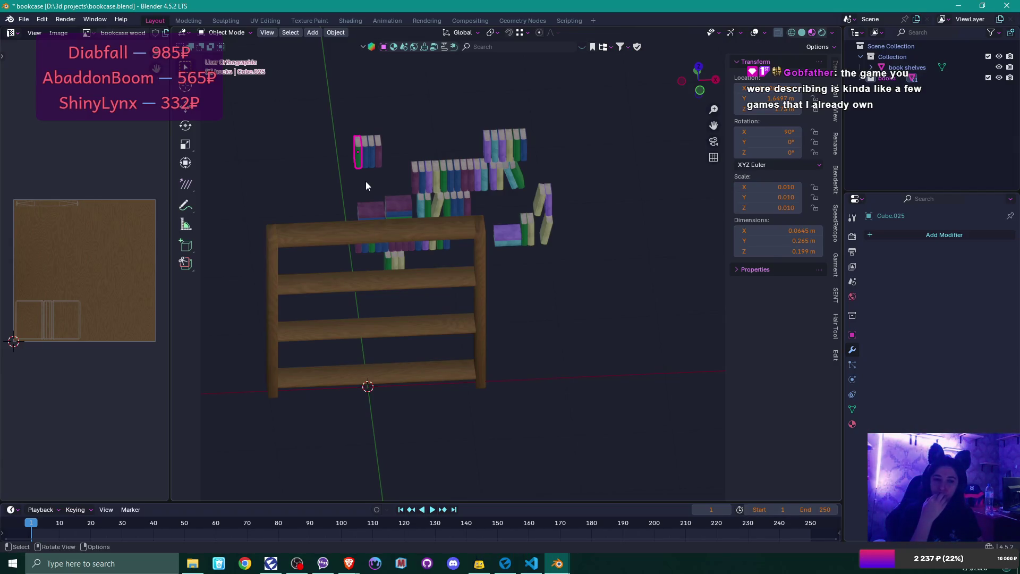
Step: Zoom in on the upper books and inspect Cube.024 and the rightmost book
{"action": "scroll", "coordinate": [368, 186], "scroll_direction": "up", "scroll_amount": 2}
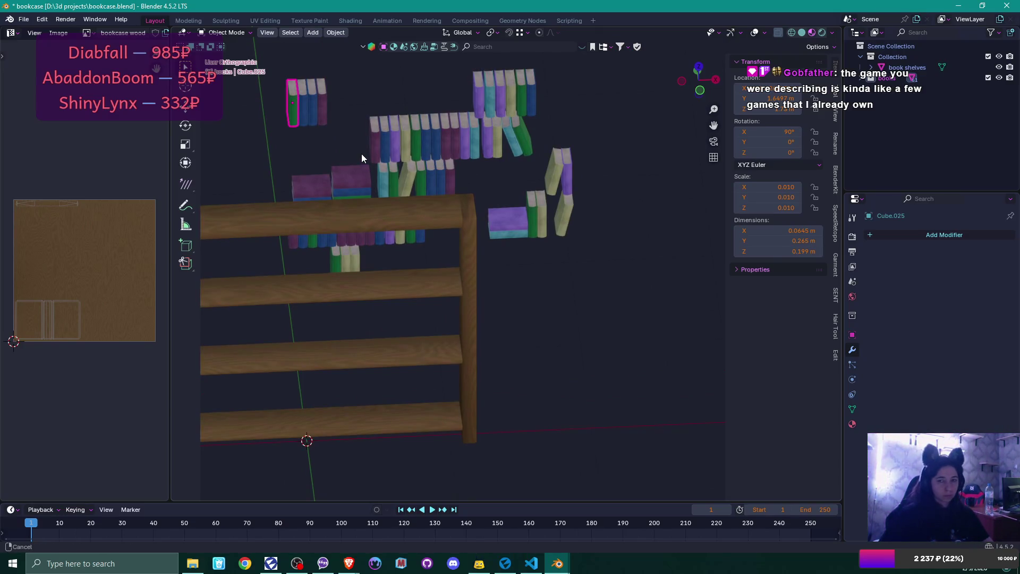
{"action": "left_click_drag", "start_coordinate": [361, 155], "coordinate": [547, 257]}
{"action": "scroll", "coordinate": [545, 255], "scroll_direction": "up", "scroll_amount": 2}
{"action": "left_click", "coordinate": [481, 193]}
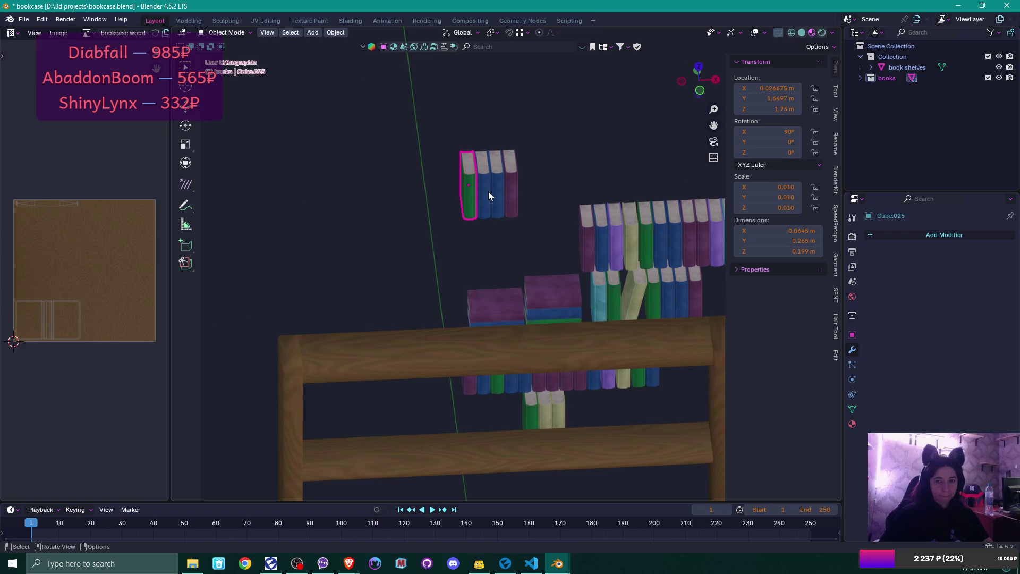
{"action": "left_click", "coordinate": [509, 194]}
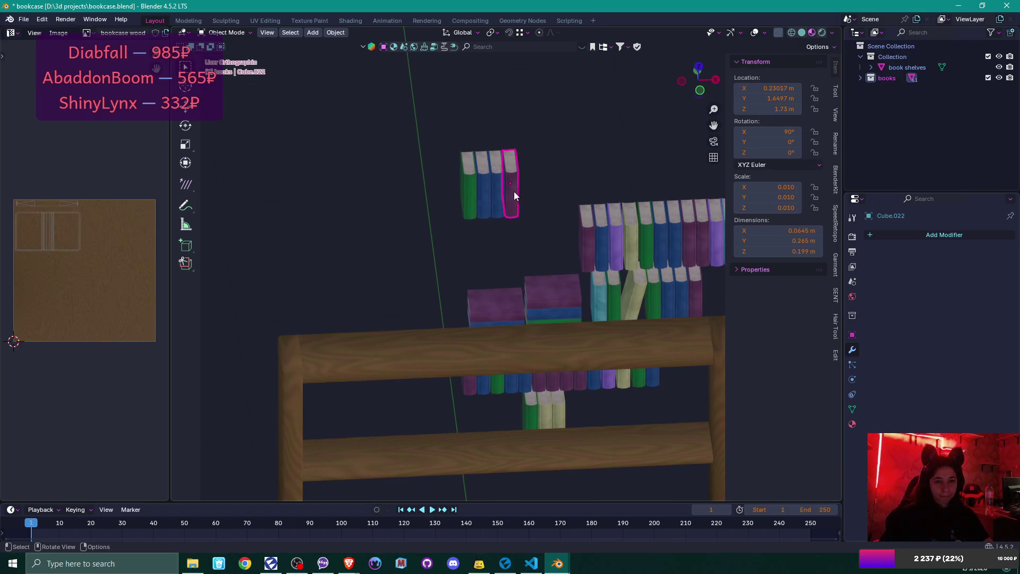
Step: Inspect the purple book Cube.050 and yellow book Cube.051 from around the bookcase
{"action": "mouse_move", "coordinate": [603, 213]}
{"action": "left_mouse_down"}
{"action": "mouse_move", "coordinate": [614, 208]}
{"action": "mouse_move", "coordinate": [458, 214]}
{"action": "left_mouse_up"}
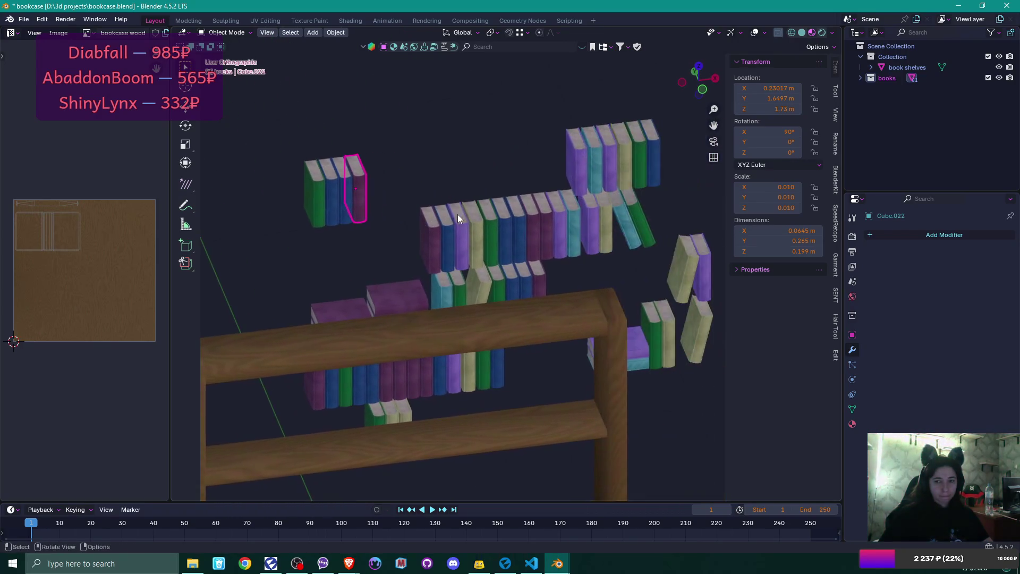
{"action": "left_click", "coordinate": [467, 233]}
{"action": "left_click", "coordinate": [477, 233]}
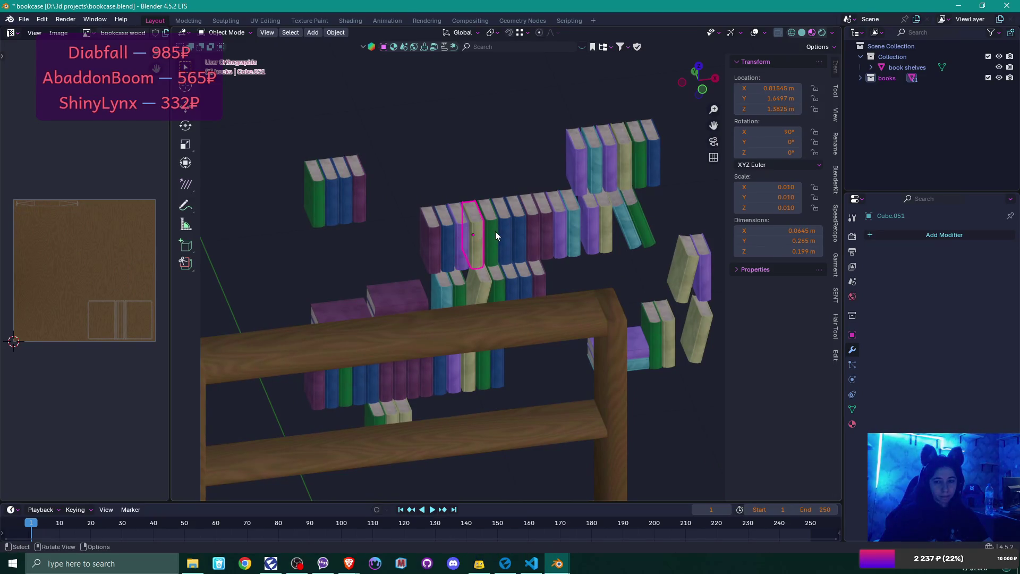
{"action": "left_click_drag", "start_coordinate": [495, 231], "coordinate": [431, 213]}
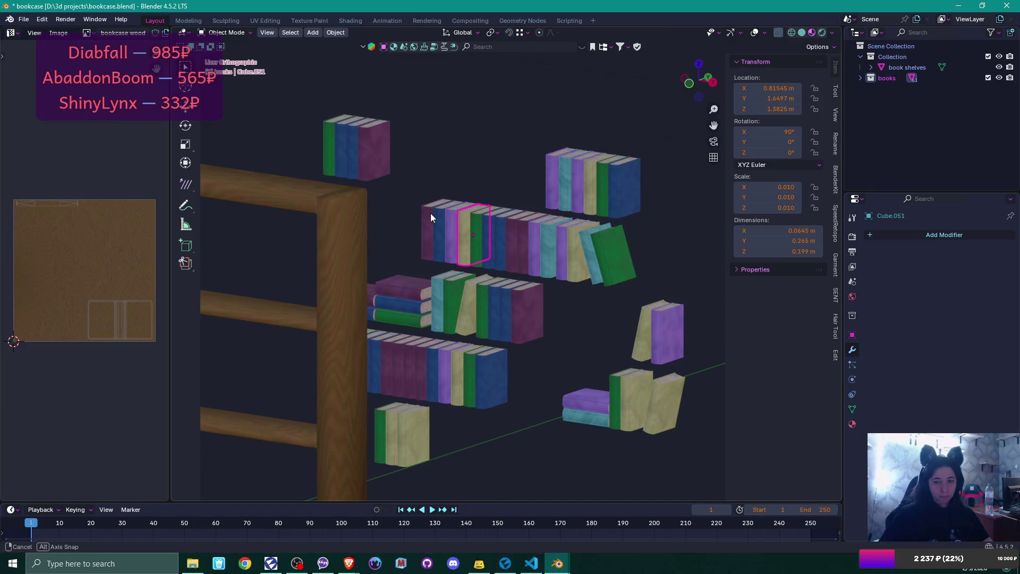
{"action": "mouse_move", "coordinate": [430, 212]}
{"action": "left_mouse_down"}
{"action": "mouse_move", "coordinate": [473, 249]}
{"action": "mouse_move", "coordinate": [501, 253]}
{"action": "left_mouse_up"}
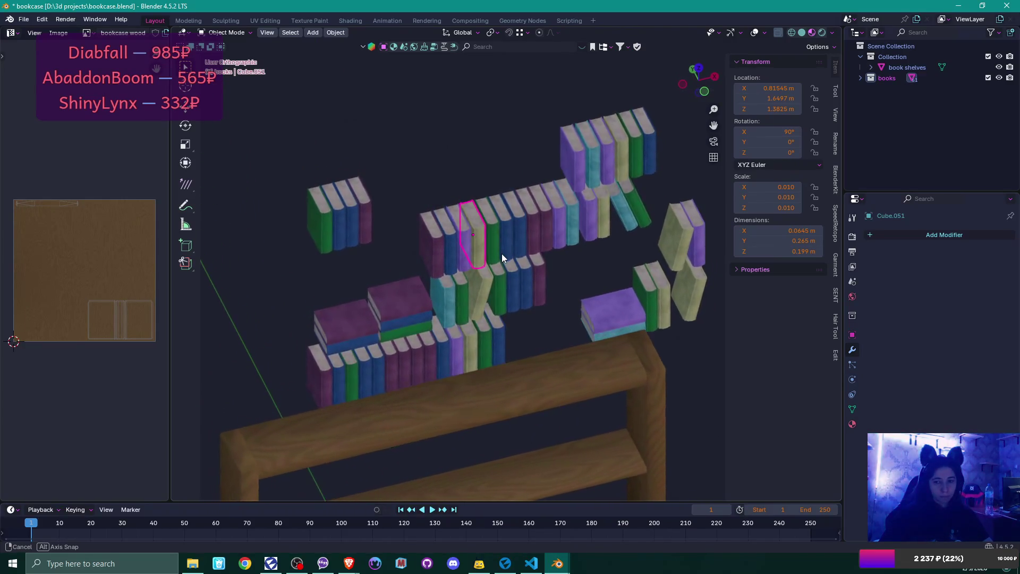
Step: Step through the top-shelf books, including Cube.005, up to the blue book at top right
{"action": "left_click", "coordinate": [592, 161]}
{"action": "left_click", "coordinate": [601, 162]}
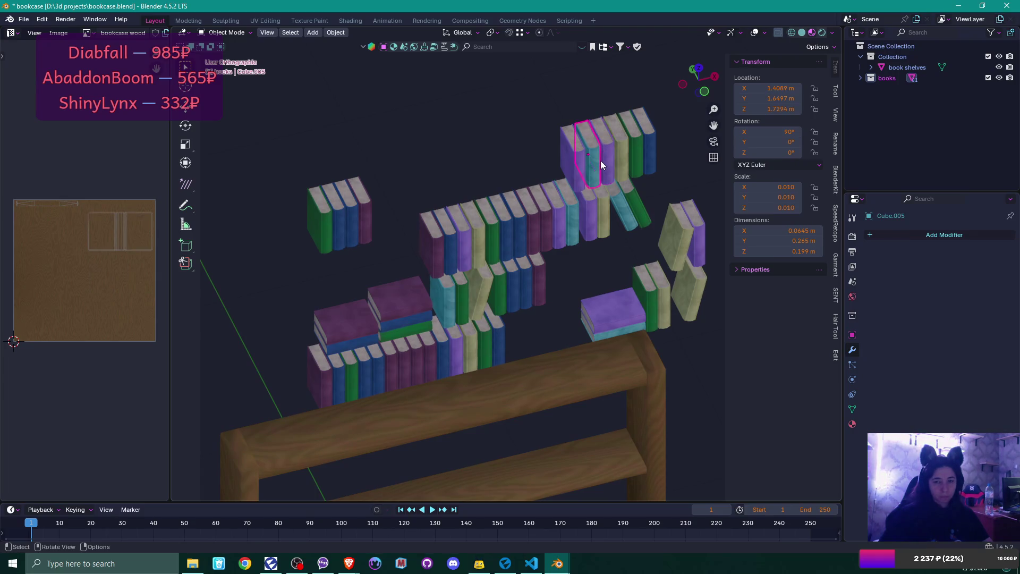
{"action": "left_click", "coordinate": [610, 160]}
{"action": "left_click", "coordinate": [623, 161]}
{"action": "left_click", "coordinate": [636, 159]}
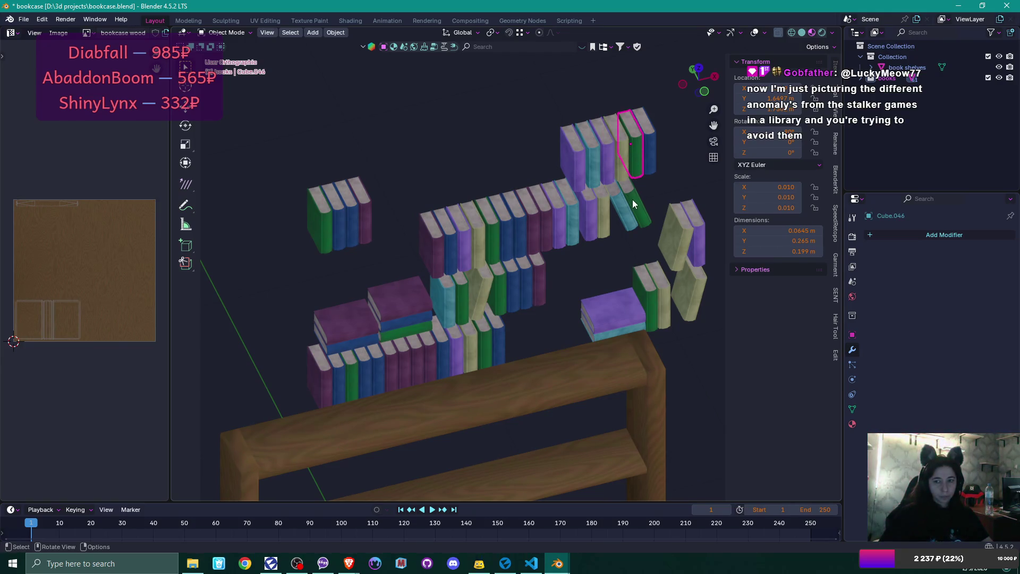
{"action": "left_click", "coordinate": [653, 148]}
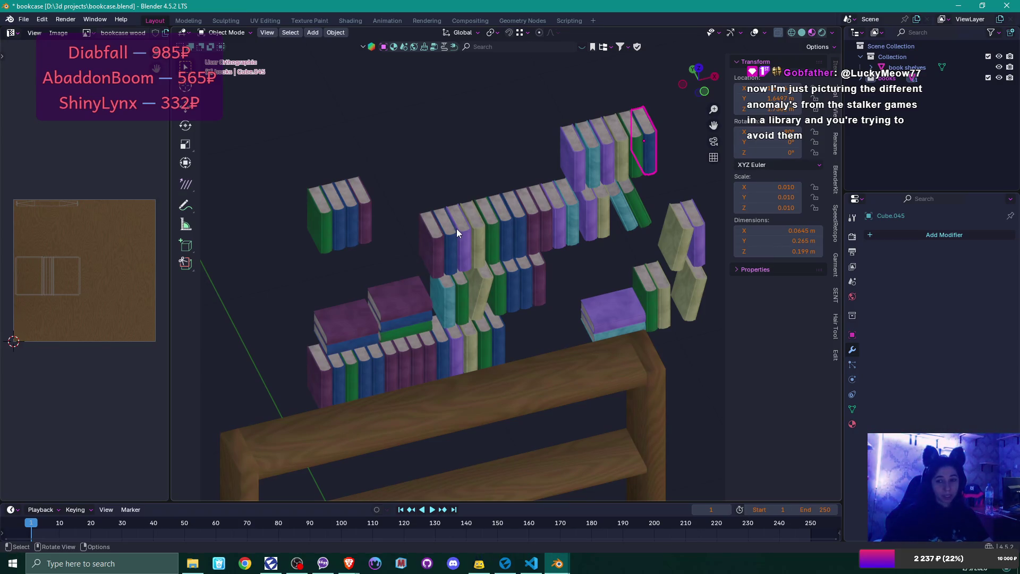
{"action": "mouse_move", "coordinate": [457, 232]}
{"action": "left_mouse_down"}
{"action": "mouse_move", "coordinate": [516, 235]}
{"action": "mouse_move", "coordinate": [478, 241]}
{"action": "mouse_move", "coordinate": [450, 230]}
{"action": "left_mouse_up"}
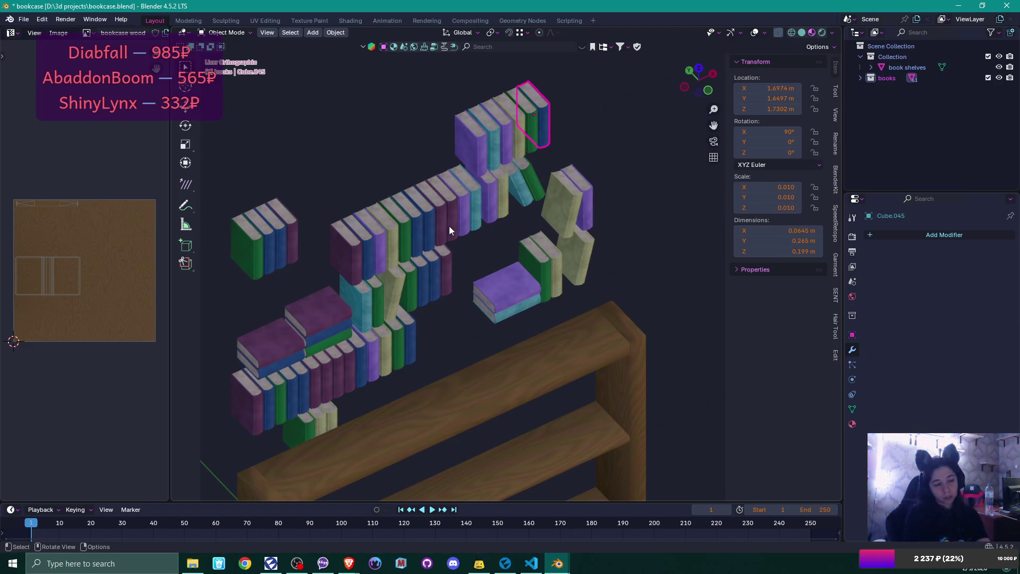
{"action": "left_click", "coordinate": [449, 225]}
{"action": "key", "text": "Tab"}
{"action": "key", "text": "KP_Decimal"}
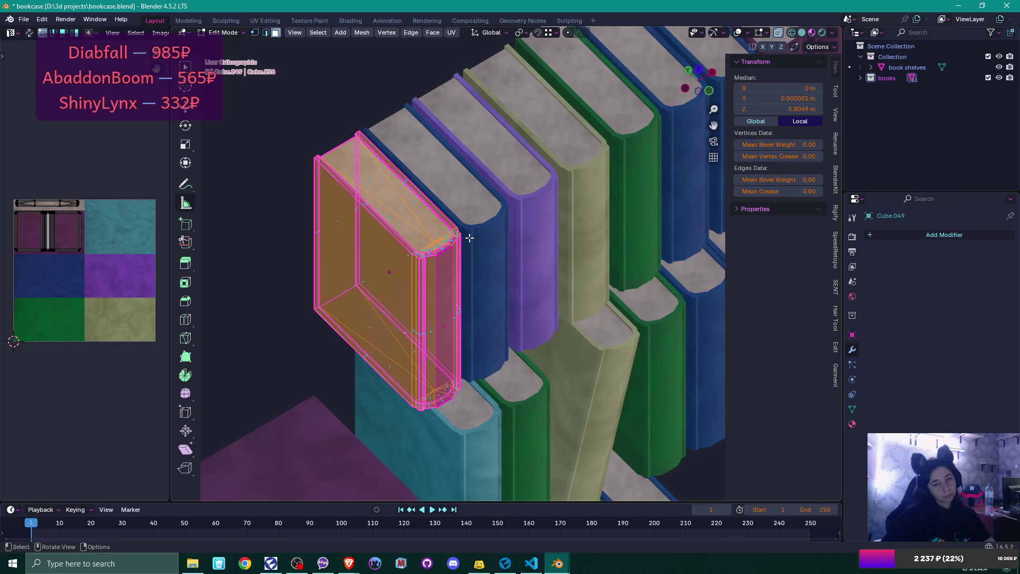
Step: Zoom onto book Cube.049 and show its book covers material with books.png as base colour
{"action": "mouse_move", "coordinate": [470, 238]}
{"action": "left_mouse_down"}
{"action": "mouse_move", "coordinate": [619, 212]}
{"action": "mouse_move", "coordinate": [657, 182]}
{"action": "mouse_move", "coordinate": [455, 244]}
{"action": "left_mouse_up"}
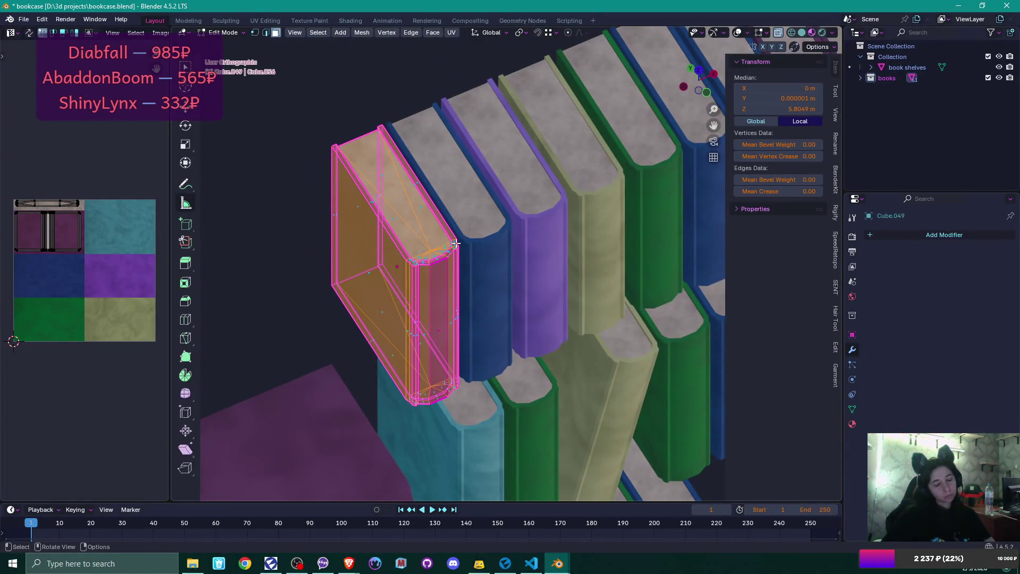
{"action": "scroll", "coordinate": [455, 244], "scroll_direction": "up", "scroll_amount": 4}
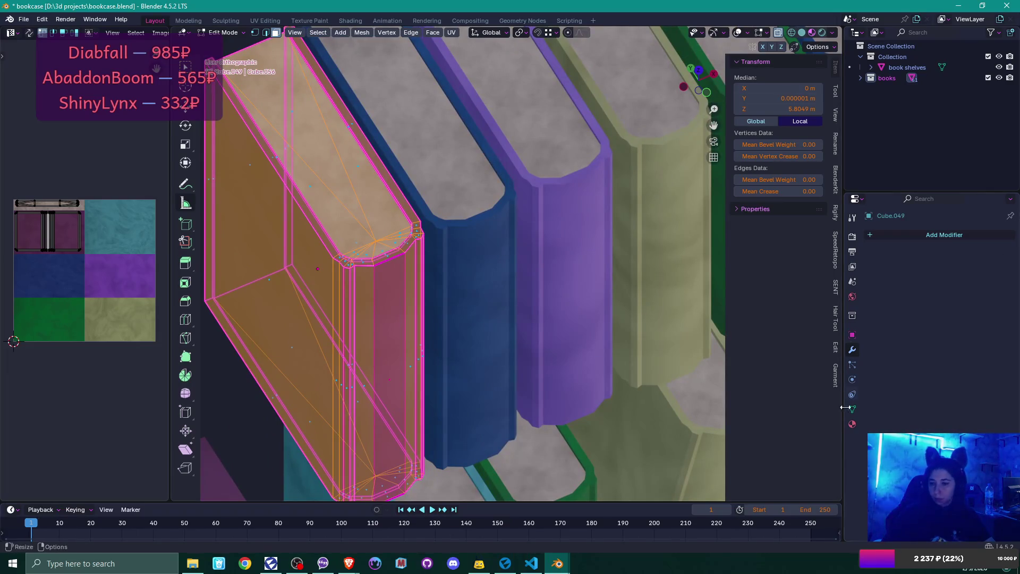
{"action": "left_click", "coordinate": [852, 425]}
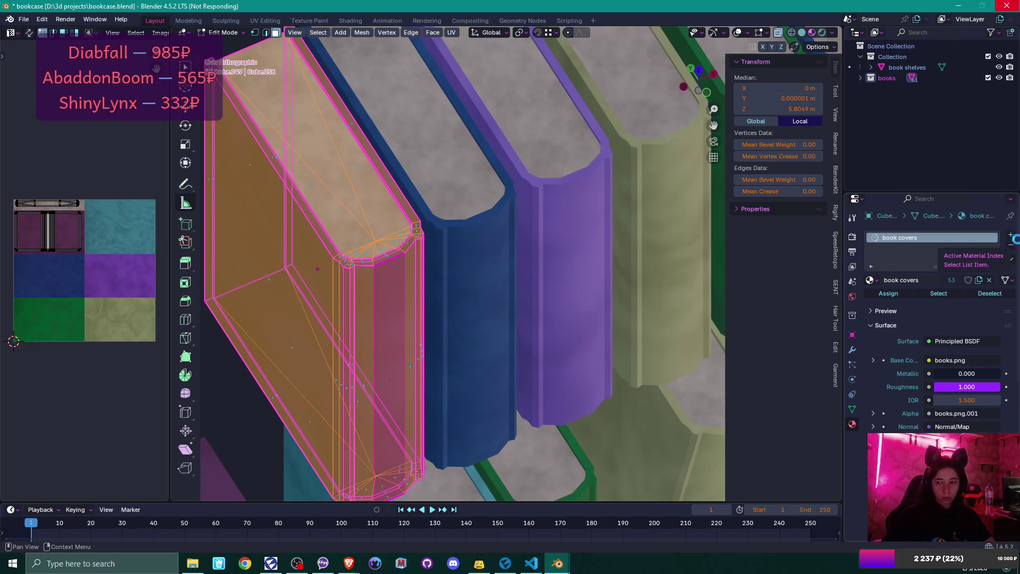
Step: Close the book.blend window and orbit around the books back in bookcase.blend
{"action": "mouse_move", "coordinate": [562, 567]}
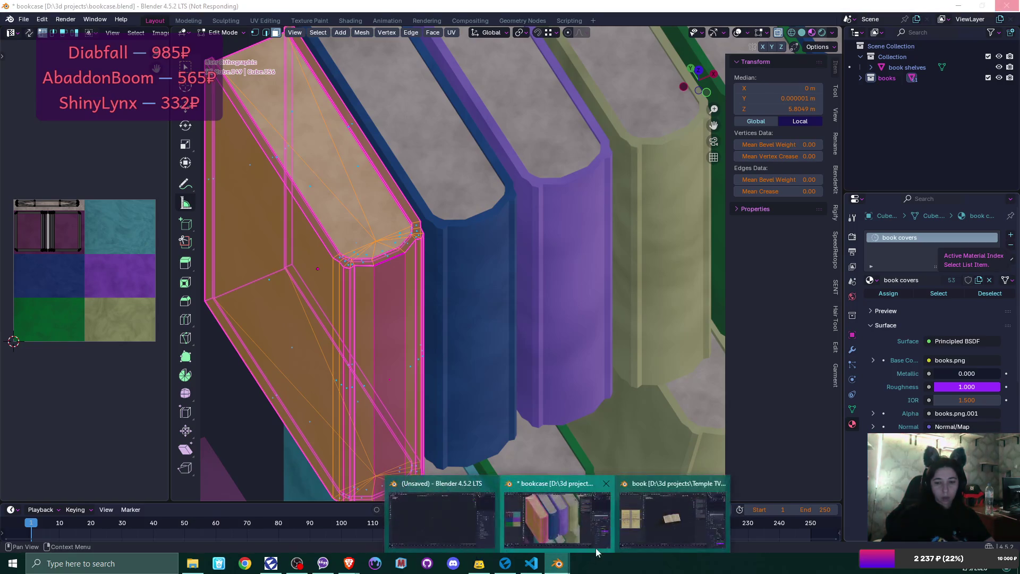
{"action": "left_click", "coordinate": [671, 531]}
{"action": "mouse_move", "coordinate": [563, 278]}
{"action": "left_mouse_down"}
{"action": "mouse_move", "coordinate": [565, 236]}
{"action": "mouse_move", "coordinate": [706, 162]}
{"action": "left_mouse_up"}
{"action": "left_click", "coordinate": [1013, 6]}
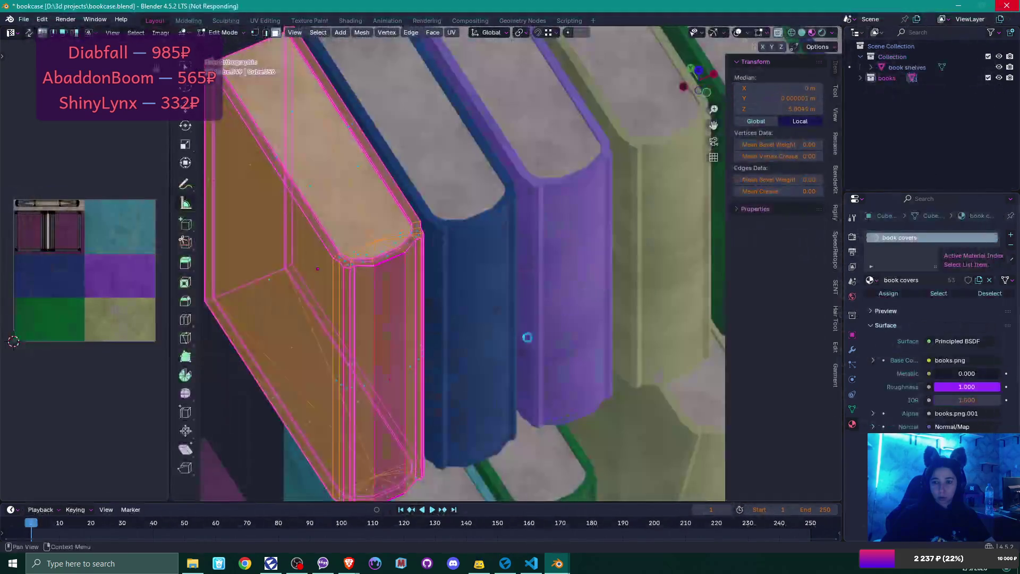
{"action": "mouse_move", "coordinate": [554, 568]}
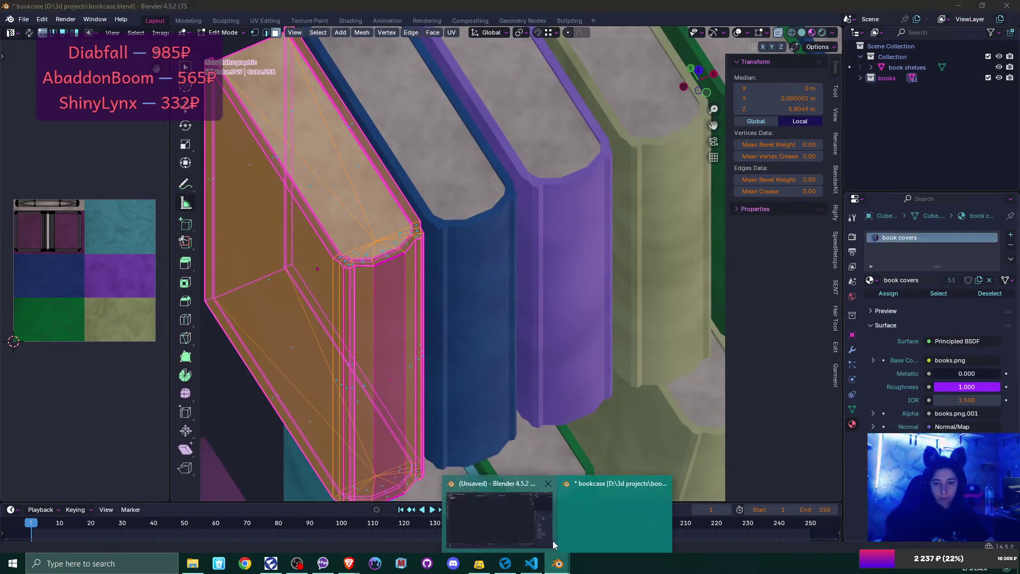
{"action": "mouse_move", "coordinate": [553, 539]}
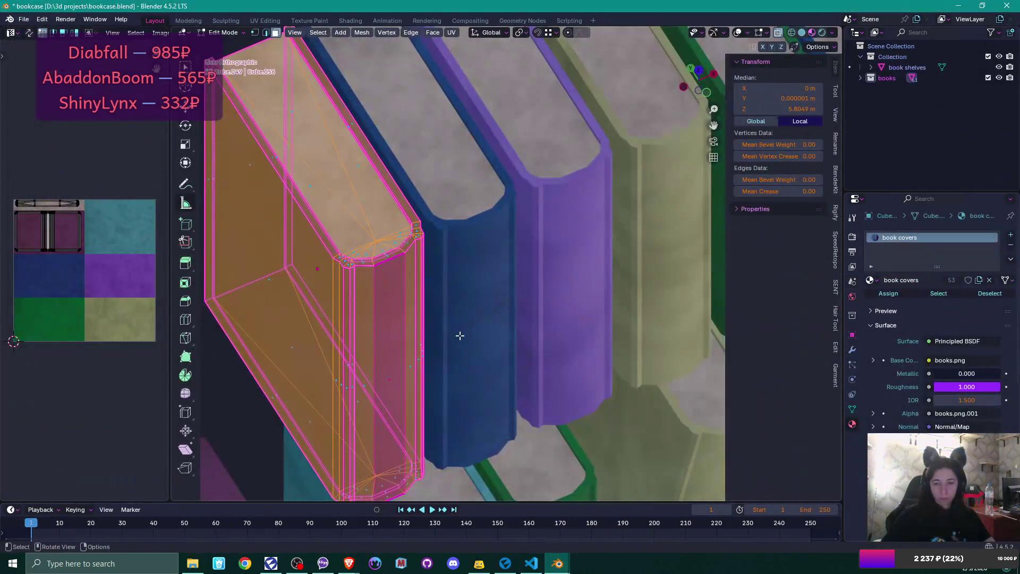
{"action": "mouse_move", "coordinate": [479, 351]}
{"action": "left_mouse_down"}
{"action": "mouse_move", "coordinate": [499, 312]}
{"action": "mouse_move", "coordinate": [460, 326]}
{"action": "mouse_move", "coordinate": [494, 327]}
{"action": "mouse_move", "coordinate": [521, 312]}
{"action": "left_mouse_up"}
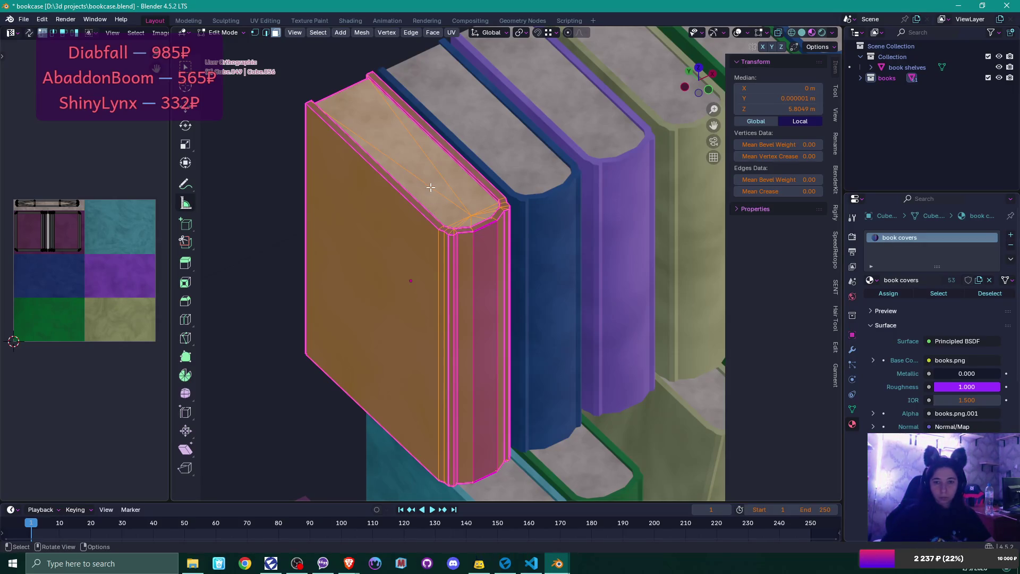
Step: Select the top page-block faces of book Cube.049, including the corner triangles
{"action": "scroll", "coordinate": [430, 186], "scroll_direction": "up", "scroll_amount": 2}
{"action": "mouse_move", "coordinate": [436, 187]}
{"action": "left_mouse_down"}
{"action": "mouse_move", "coordinate": [458, 228]}
{"action": "mouse_move", "coordinate": [583, 235]}
{"action": "left_mouse_up"}
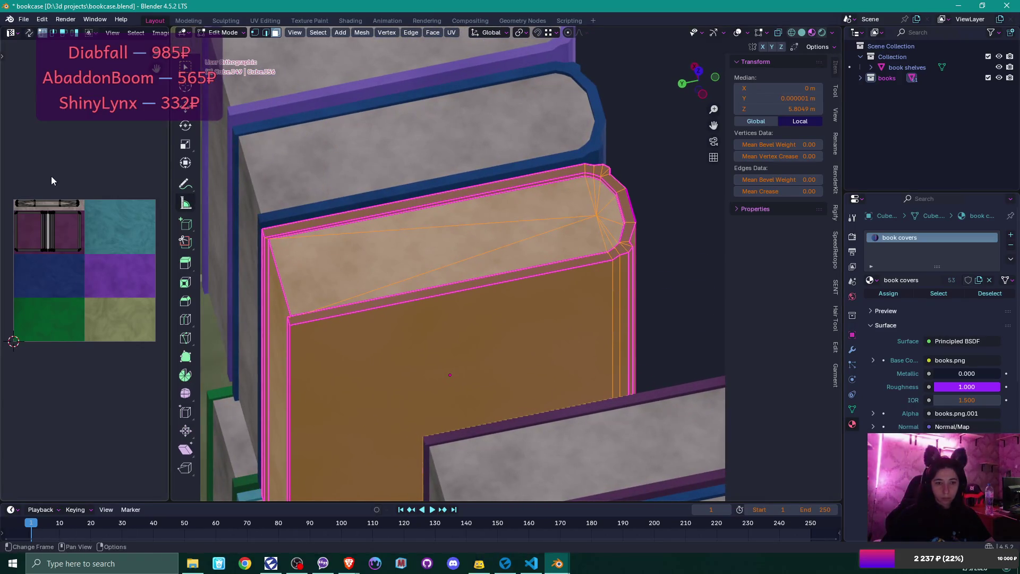
{"action": "left_click_drag", "start_coordinate": [8, 185], "coordinate": [91, 210]}
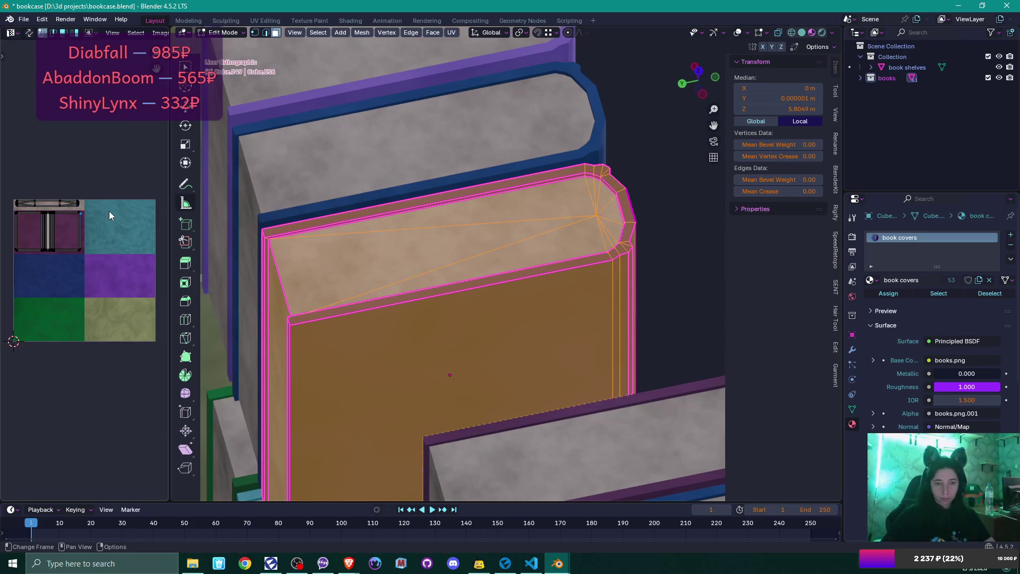
{"action": "left_click", "coordinate": [391, 262]}
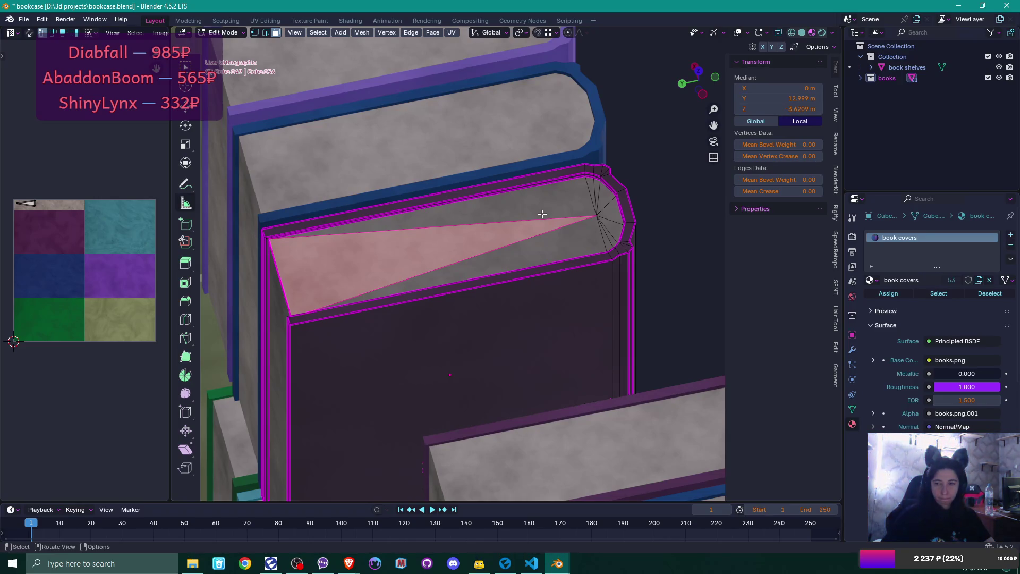
{"action": "left_click", "coordinate": [542, 214], "text": "shift"}
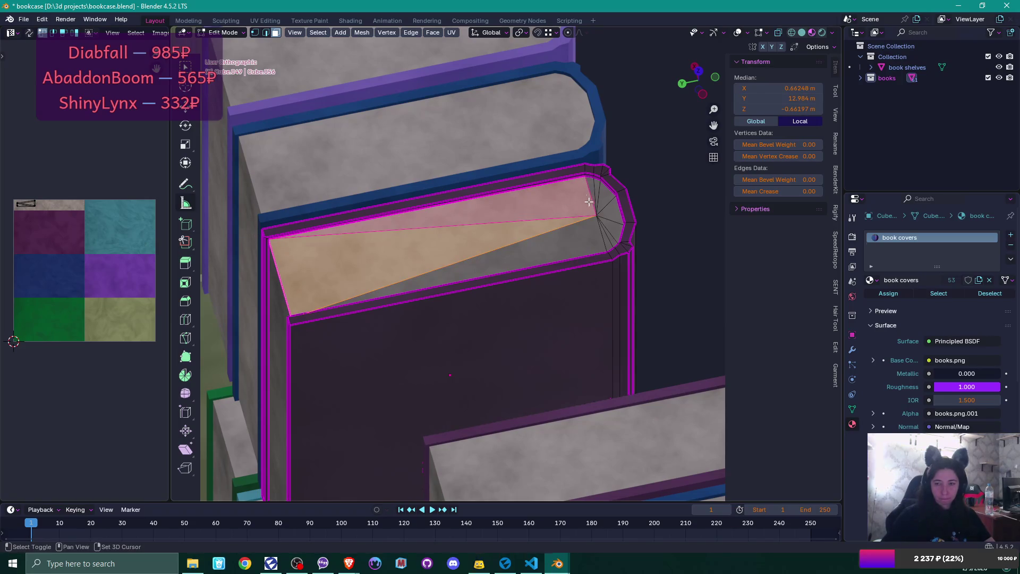
{"action": "left_click", "coordinate": [608, 206], "text": "shift"}
{"action": "left_click", "coordinate": [599, 198], "text": "shift"}
{"action": "left_click", "coordinate": [606, 204], "text": "shift"}
{"action": "left_click", "coordinate": [611, 234], "text": "shift"}
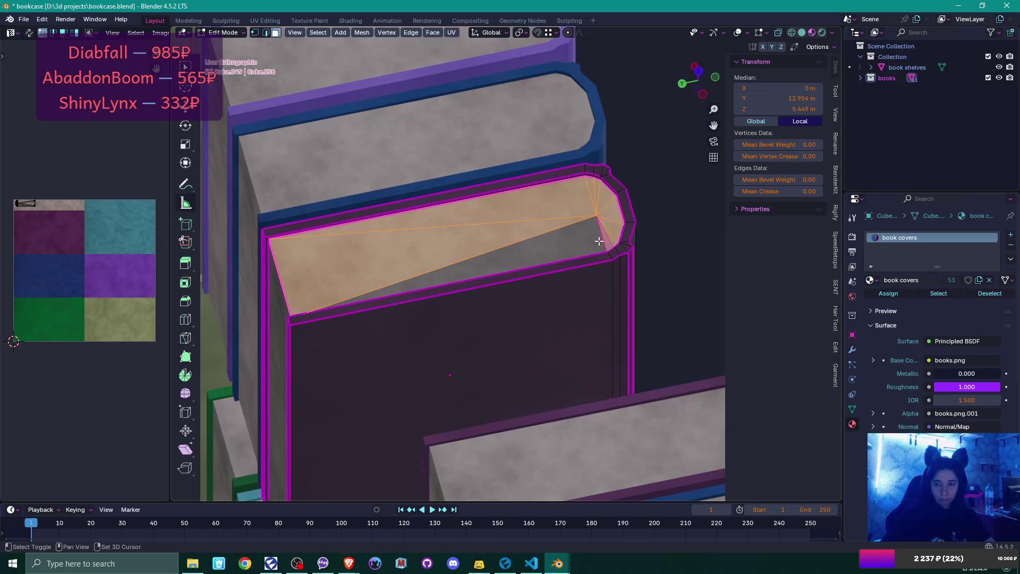
{"action": "left_click", "coordinate": [535, 268], "text": "shift"}
{"action": "left_click", "coordinate": [535, 272], "text": "shift"}
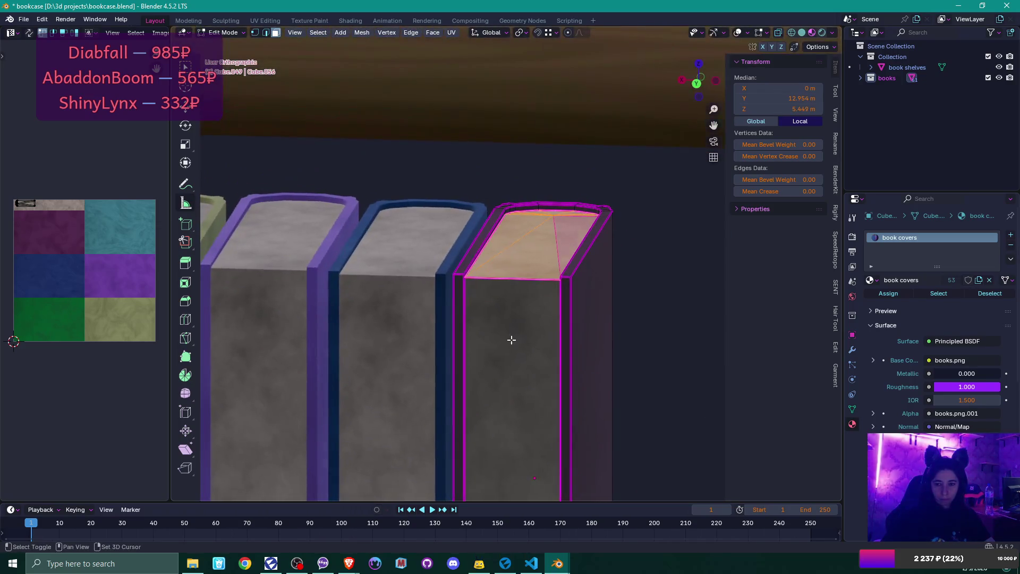
Step: Add the bottom corner page faces to the selection and add an empty material slot
{"action": "mouse_move", "coordinate": [501, 144]}
{"action": "left_mouse_down"}
{"action": "mouse_move", "coordinate": [485, 335]}
{"action": "mouse_move", "coordinate": [489, 285]}
{"action": "mouse_move", "coordinate": [467, 319]}
{"action": "mouse_move", "coordinate": [481, 333]}
{"action": "left_mouse_up"}
{"action": "left_click", "coordinate": [481, 351], "text": "shift"}
{"action": "left_click", "coordinate": [518, 388], "text": "shift"}
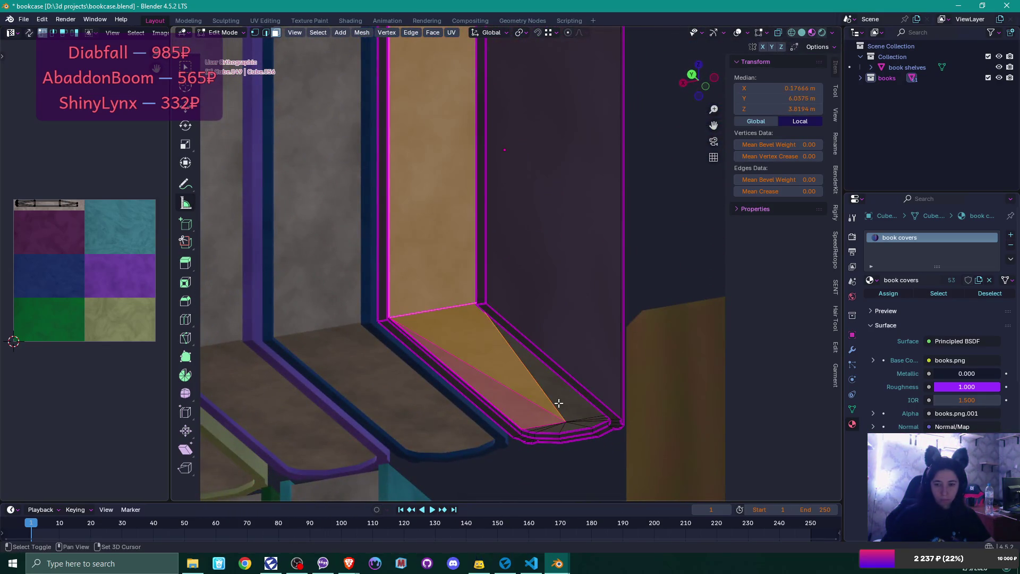
{"action": "left_click", "coordinate": [579, 423], "text": "shift"}
{"action": "left_click_drag", "start_coordinate": [582, 427], "coordinate": [565, 421]}
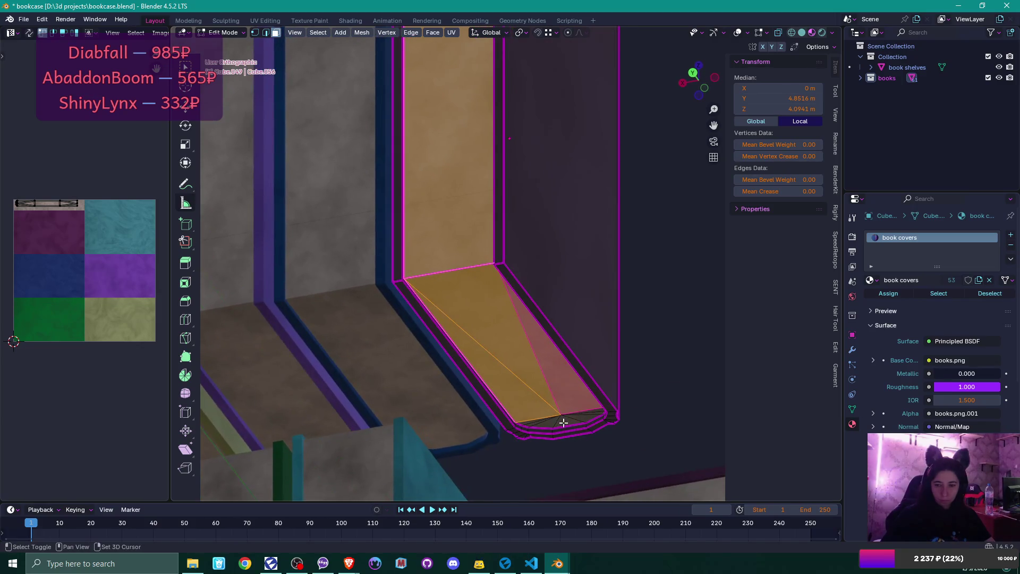
{"action": "left_click", "coordinate": [543, 425], "text": "shift"}
{"action": "left_click", "coordinate": [537, 422], "text": "shift"}
{"action": "left_click", "coordinate": [523, 424], "text": "shift"}
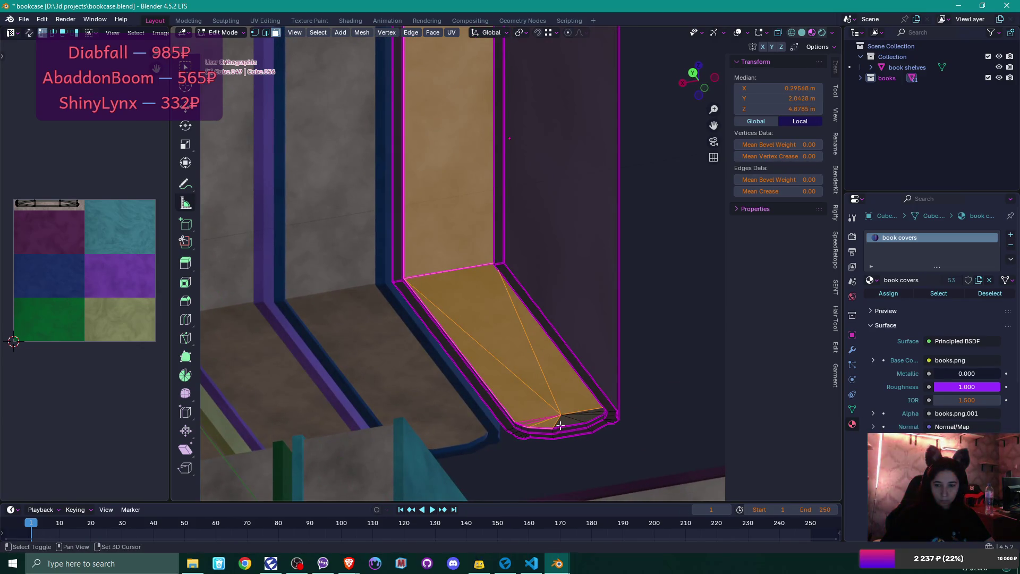
{"action": "left_click", "coordinate": [582, 420], "text": "shift"}
{"action": "left_click", "coordinate": [597, 412], "text": "shift"}
{"action": "left_click", "coordinate": [570, 422], "text": "shift"}
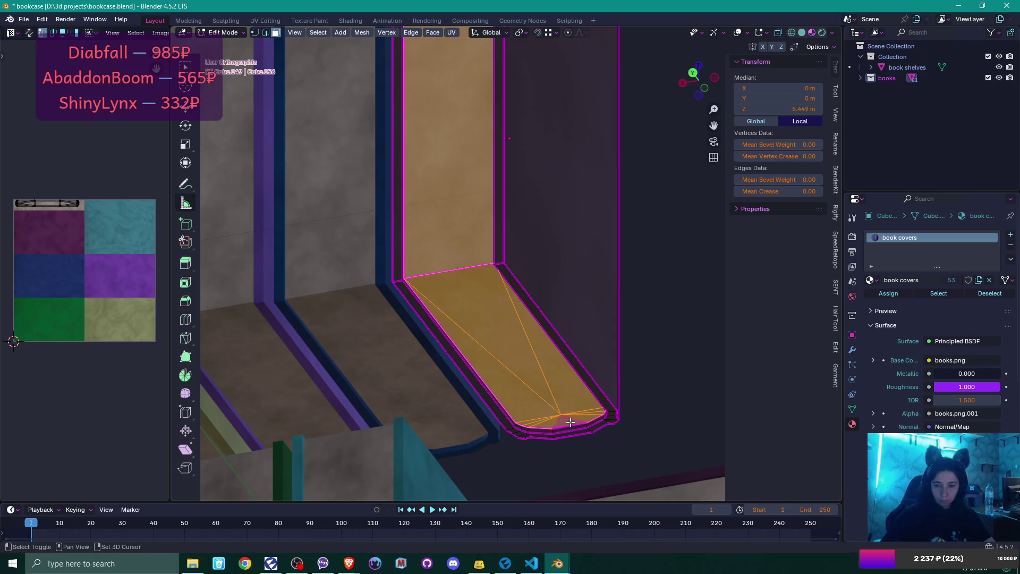
{"action": "left_click", "coordinate": [1011, 235]}
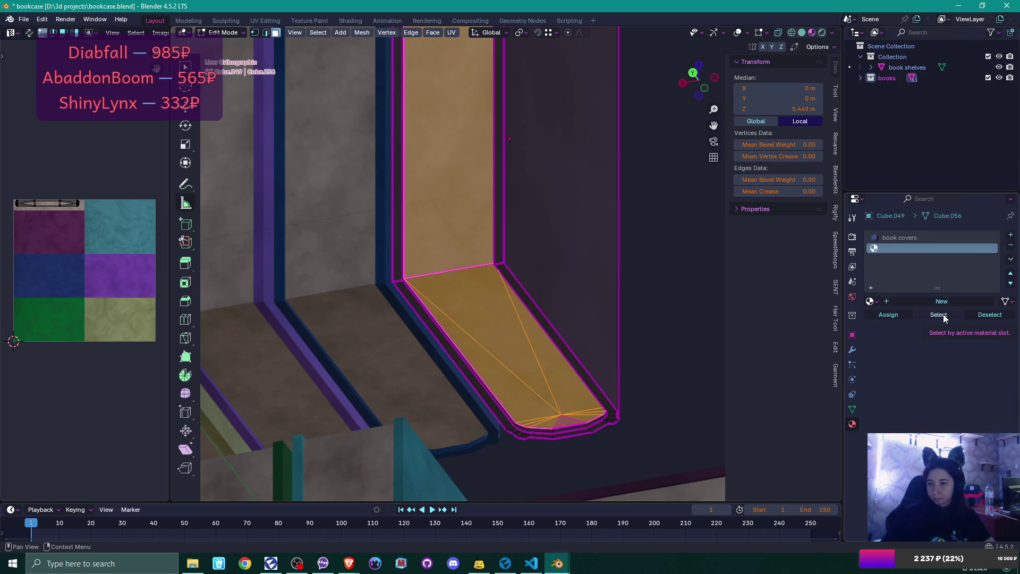
Step: Create a material named 'book pages' in the second slot and assign it to the page faces
{"action": "left_click", "coordinate": [899, 302]}
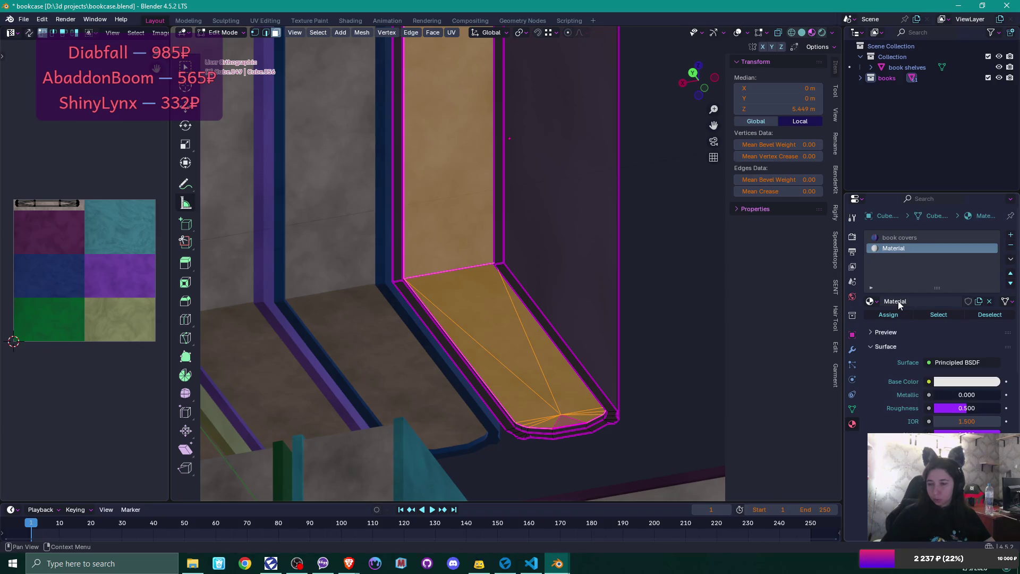
{"action": "double_click", "coordinate": [898, 301]}
{"action": "type", "text": "Bilk pages"}
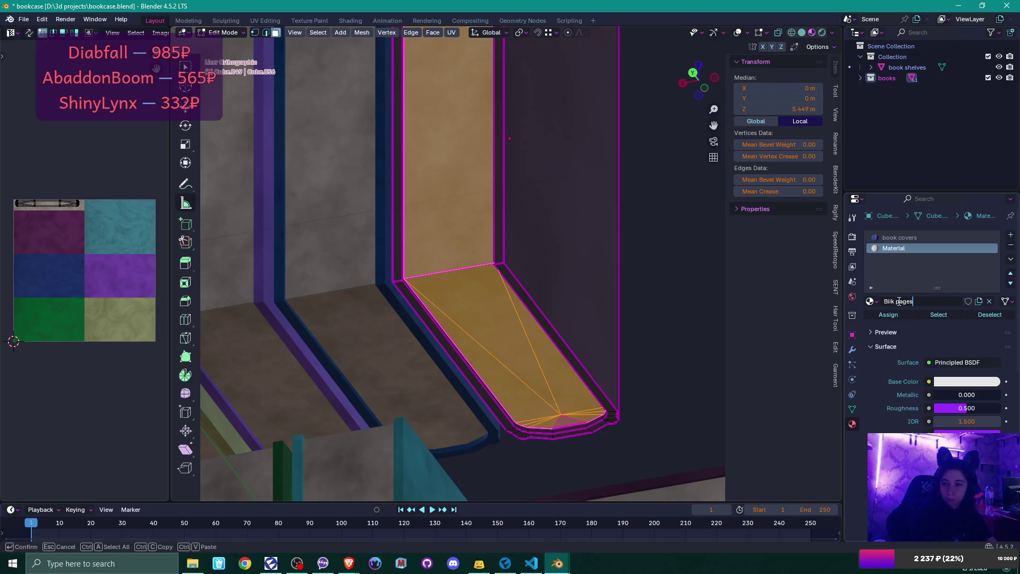
{"action": "key", "text": "Return"}
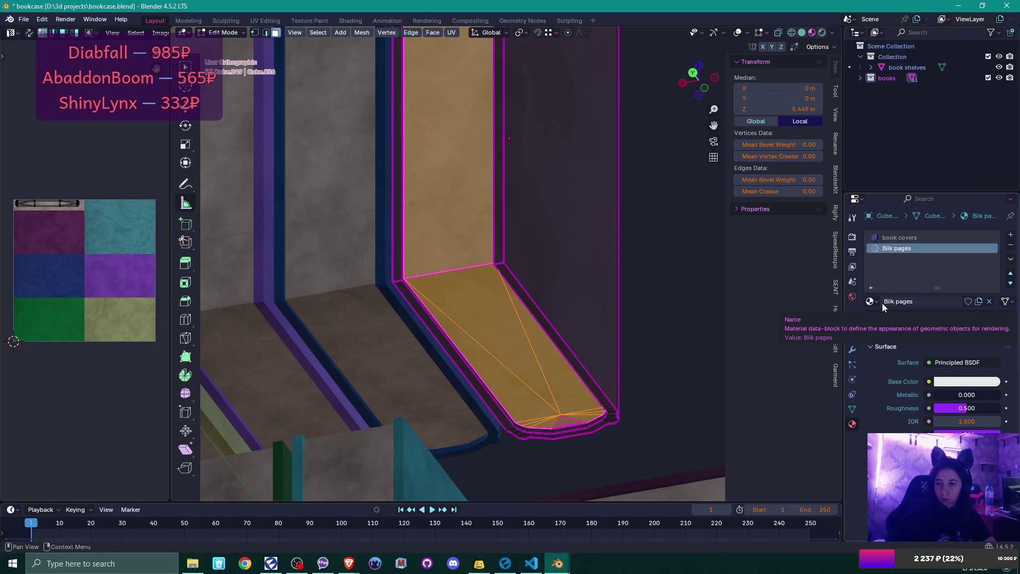
{"action": "double_click", "coordinate": [892, 301]}
{"action": "left_click", "coordinate": [892, 302]}
{"action": "key", "text": "BackSpace"}
{"action": "key", "text": "Delete"}
{"action": "key", "text": "Delete"}
{"action": "type", "text": "ook"}
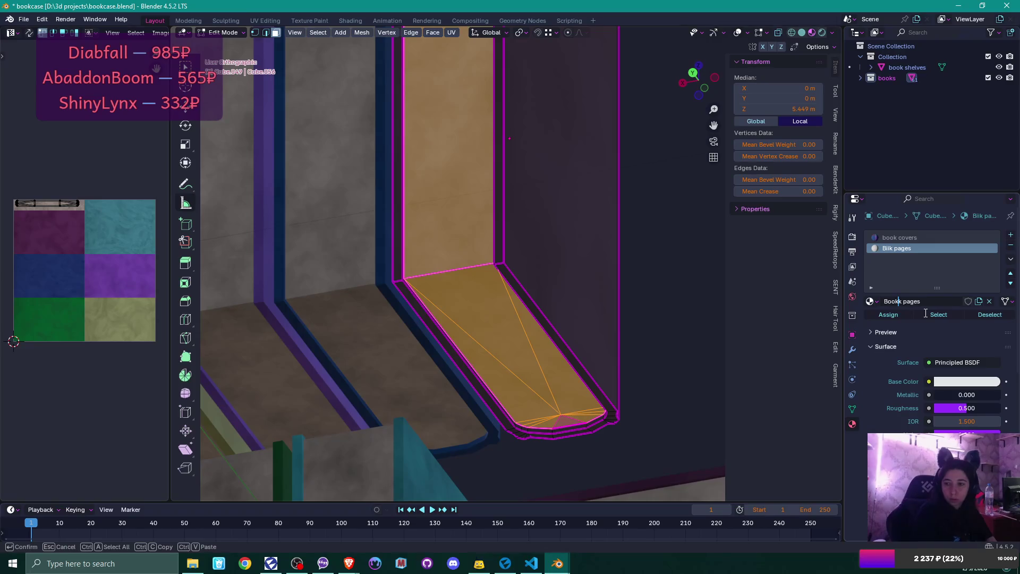
{"action": "key", "text": "Delete"}
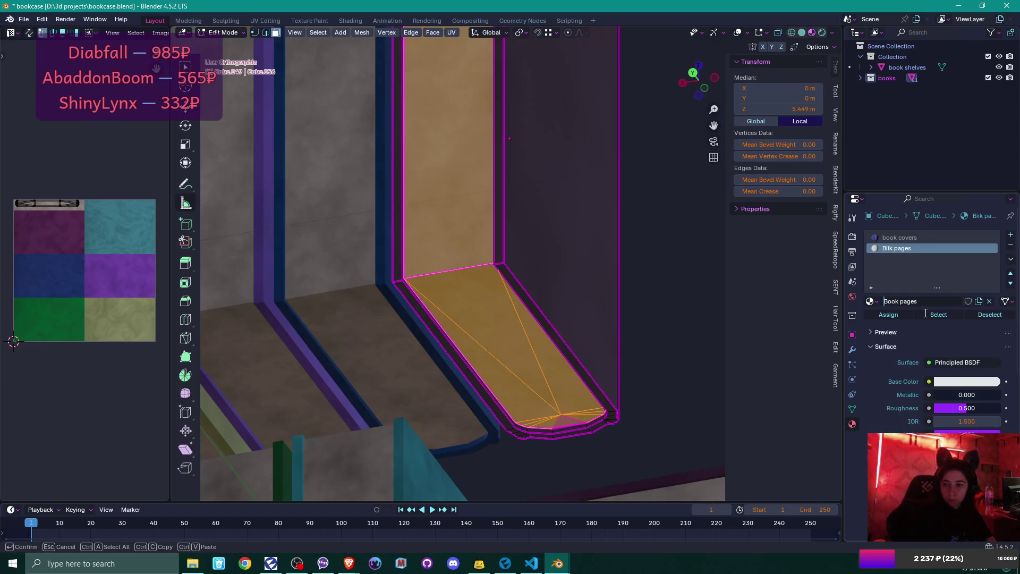
{"action": "key", "text": "Delete"}
{"action": "type", "text": "b"}
{"action": "key", "text": "Return"}
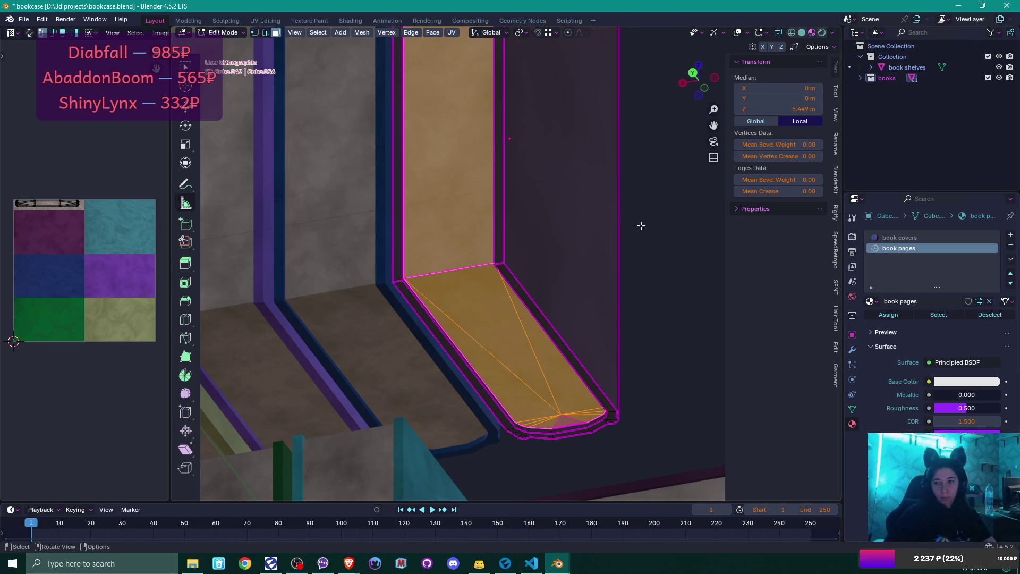
{"action": "left_click", "coordinate": [894, 314]}
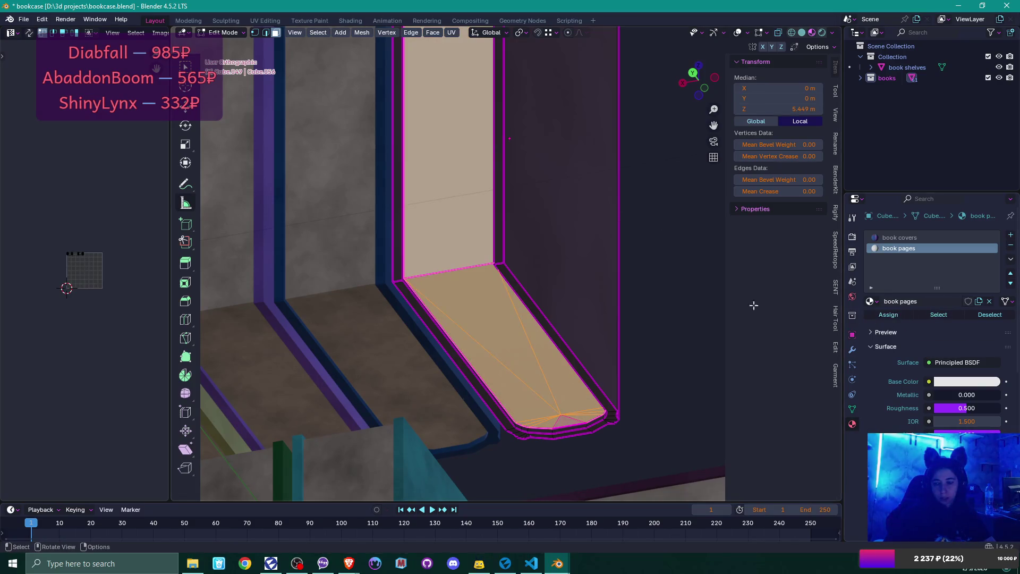
Step: Select the pages UV island and rotate it to horizontal
{"action": "scroll", "coordinate": [665, 285], "scroll_direction": "down", "scroll_amount": 2}
{"action": "left_click_drag", "start_coordinate": [583, 264], "coordinate": [585, 342]}
{"action": "scroll", "coordinate": [68, 318], "scroll_direction": "up", "scroll_amount": 3}
{"action": "scroll", "coordinate": [68, 318], "scroll_direction": "up", "scroll_amount": 2}
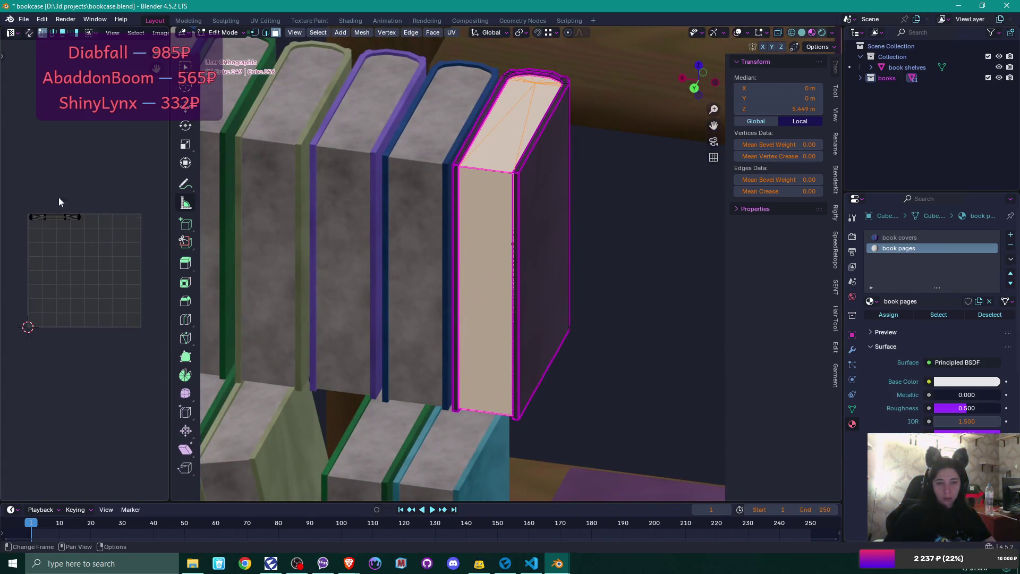
{"action": "left_click_drag", "start_coordinate": [30, 214], "coordinate": [88, 218]}
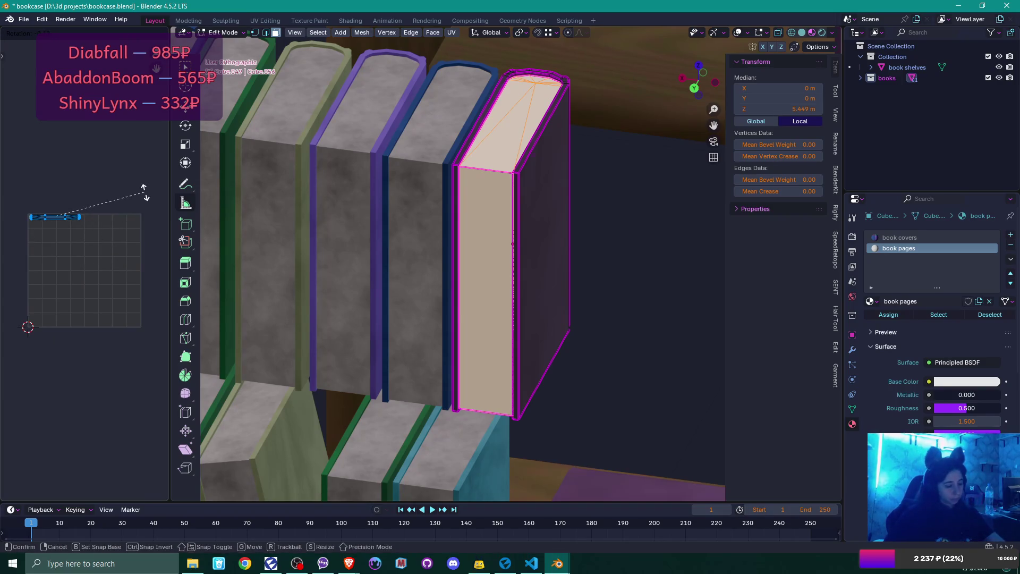
{"action": "key", "text": "r"}
{"action": "left_click", "coordinate": [15, 164]}
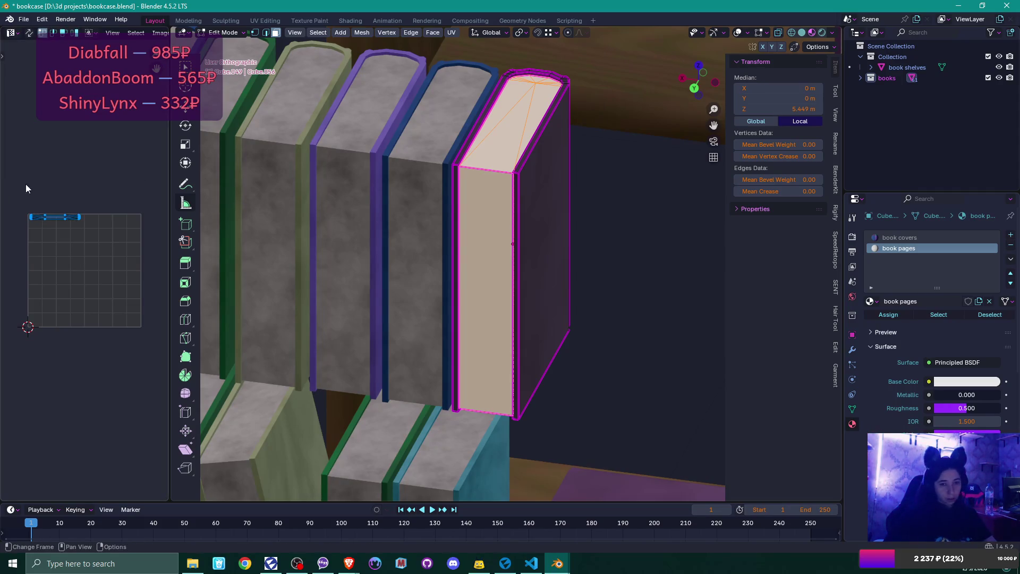
Step: Scale up the pages UV island, place it along the grid top, then deselect it
{"action": "key", "text": "s"}
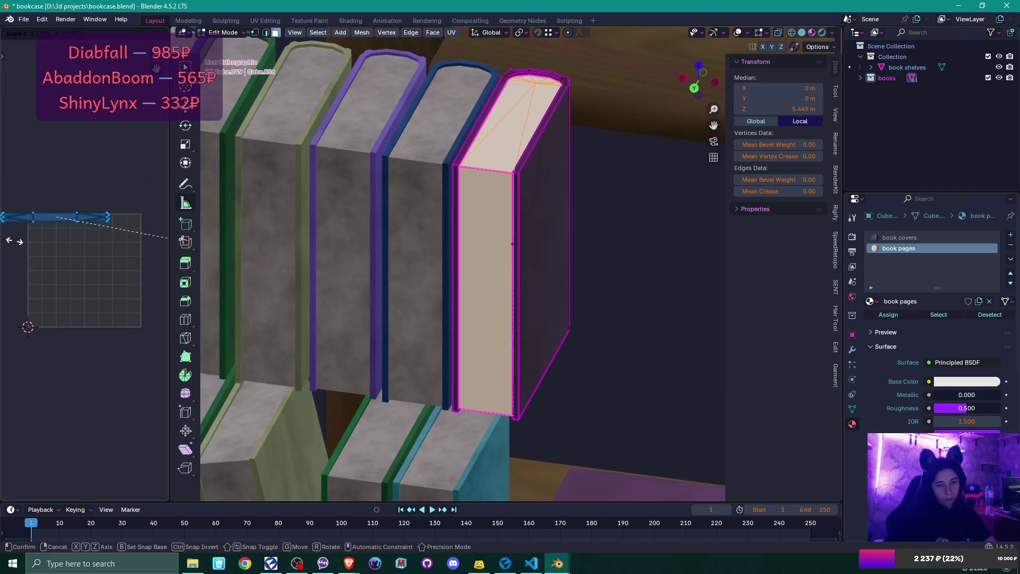
{"action": "left_click", "coordinate": [18, 241]}
{"action": "key", "text": "g"}
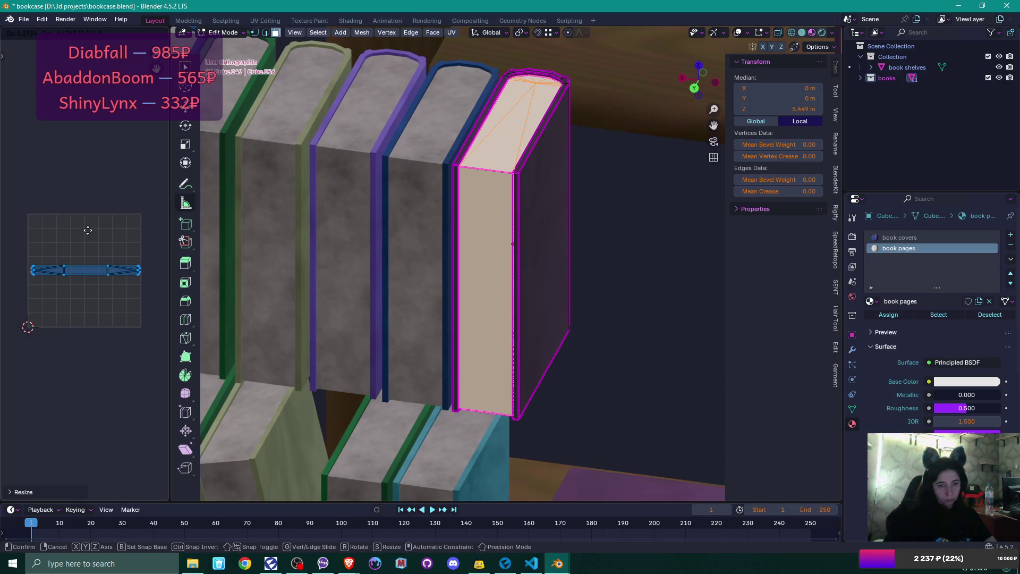
{"action": "left_click", "coordinate": [86, 182]}
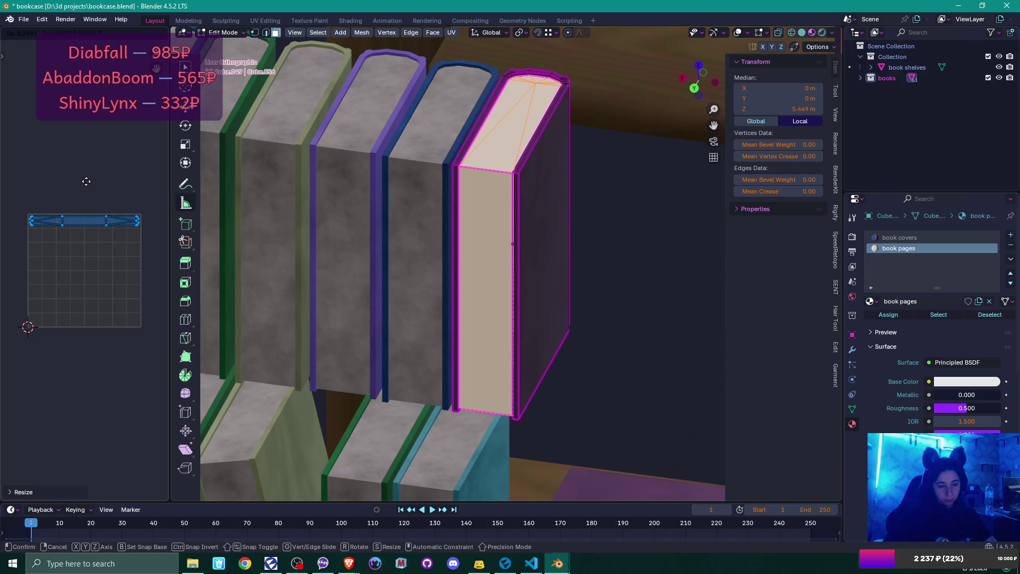
{"action": "left_click", "coordinate": [86, 183]}
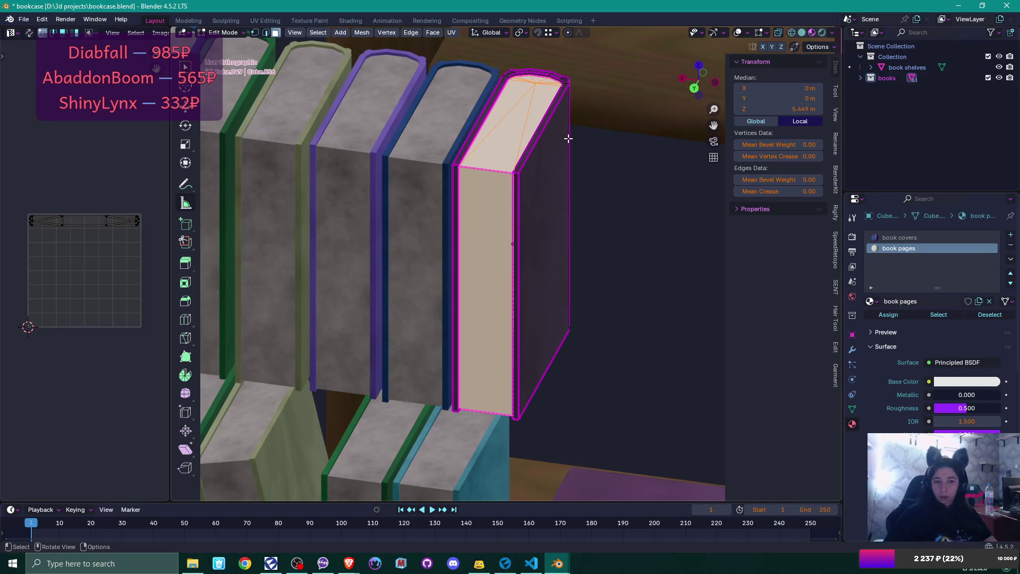
{"action": "left_click", "coordinate": [546, 174]}
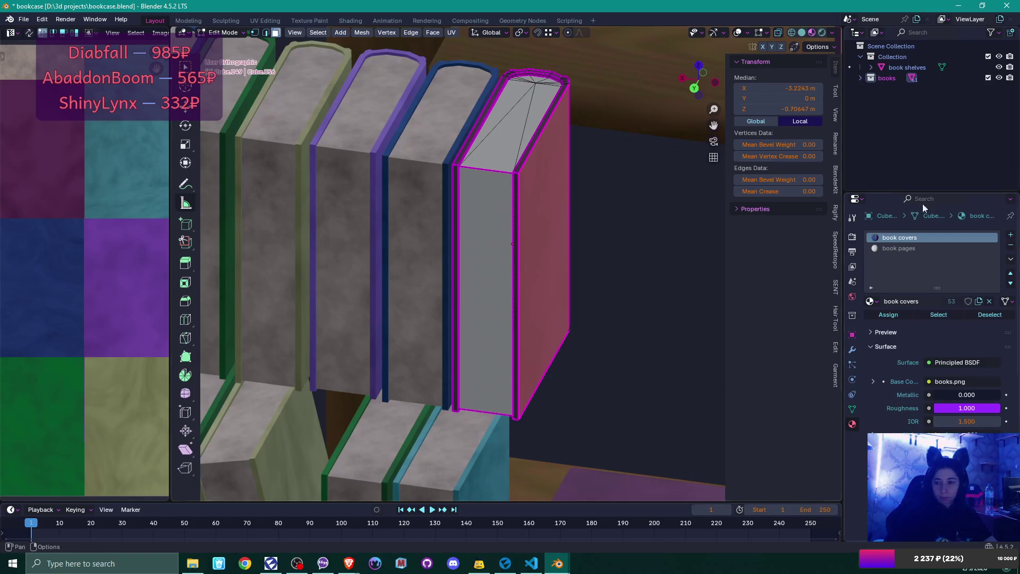
Step: Select all book covers faces and scale and move their UVs over the blue and purple cells
{"action": "left_click", "coordinate": [940, 316]}
{"action": "scroll", "coordinate": [103, 189], "scroll_direction": "down", "scroll_amount": 2}
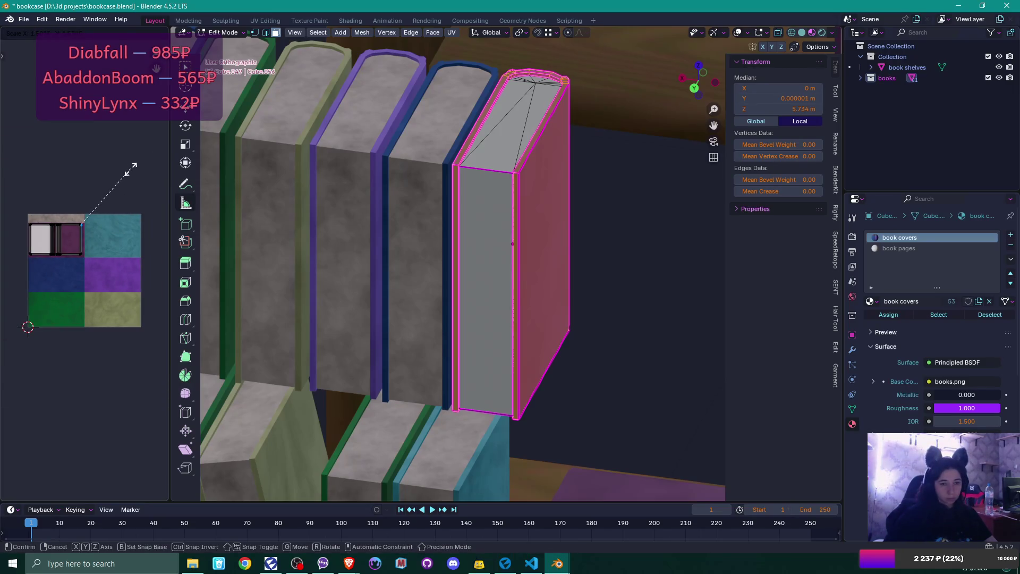
{"action": "key", "text": "a"}
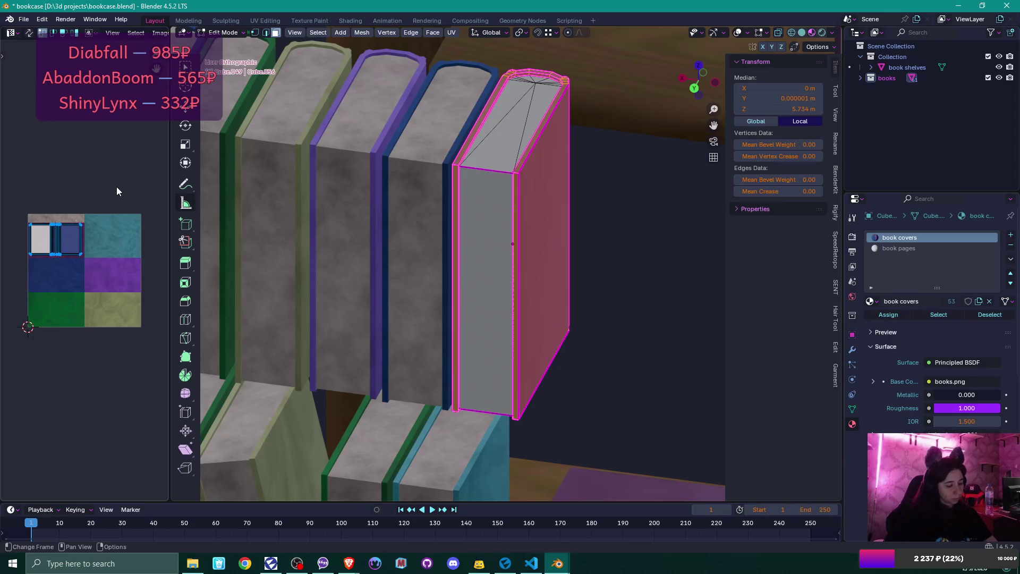
{"action": "key", "text": "s"}
{"action": "left_click", "coordinate": [150, 140]}
{"action": "key", "text": "g"}
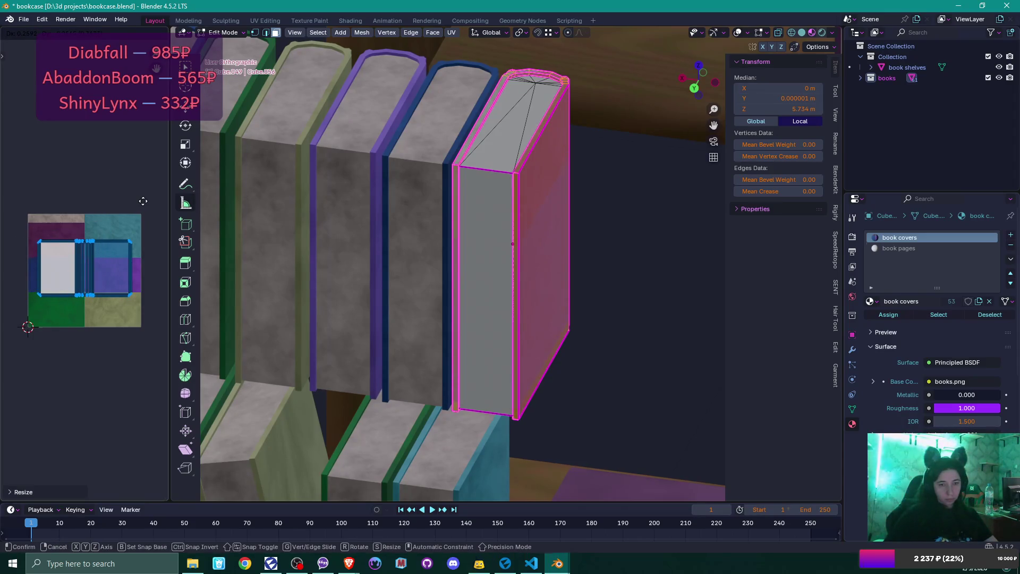
{"action": "left_click", "coordinate": [143, 201]}
Step: Enlarge the cover UV islands a bit more and widen the UV editing area
{"action": "key", "text": "s"}
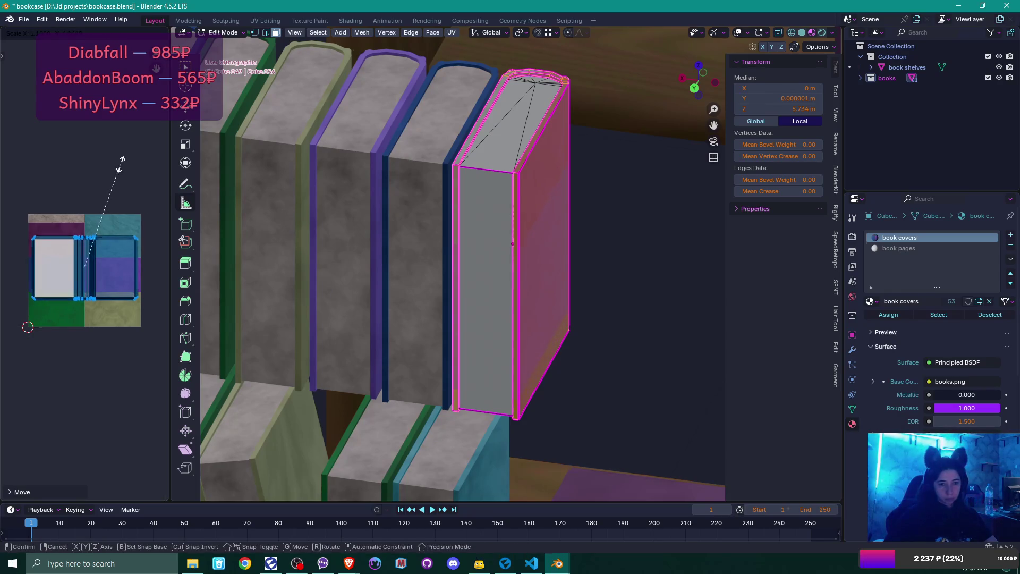
{"action": "left_click", "coordinate": [125, 158]}
{"action": "scroll", "coordinate": [104, 186], "scroll_direction": "up", "scroll_amount": 1}
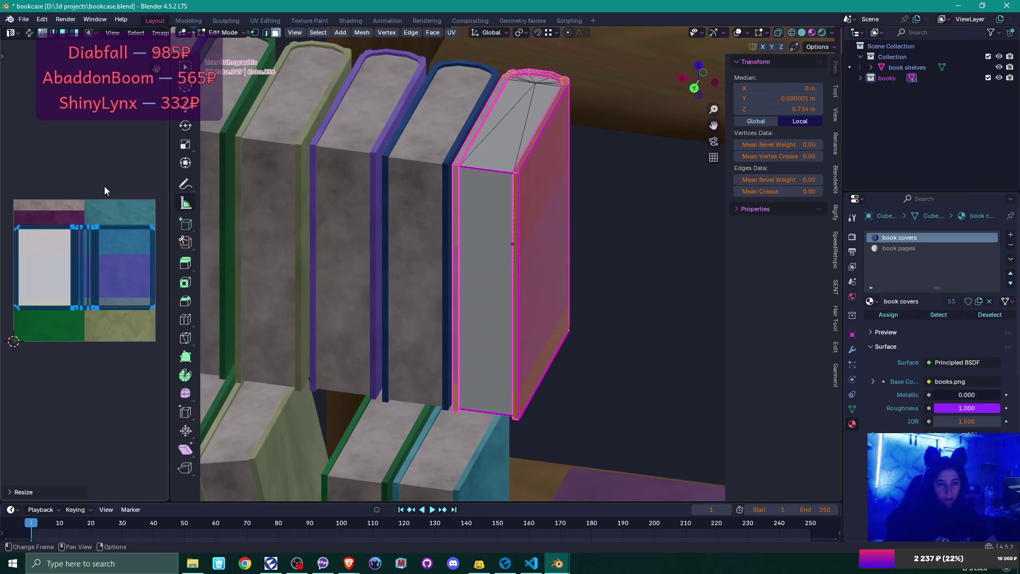
{"action": "left_click_drag", "start_coordinate": [169, 196], "coordinate": [533, 196]}
{"action": "scroll", "coordinate": [416, 226], "scroll_direction": "up", "scroll_amount": 5}
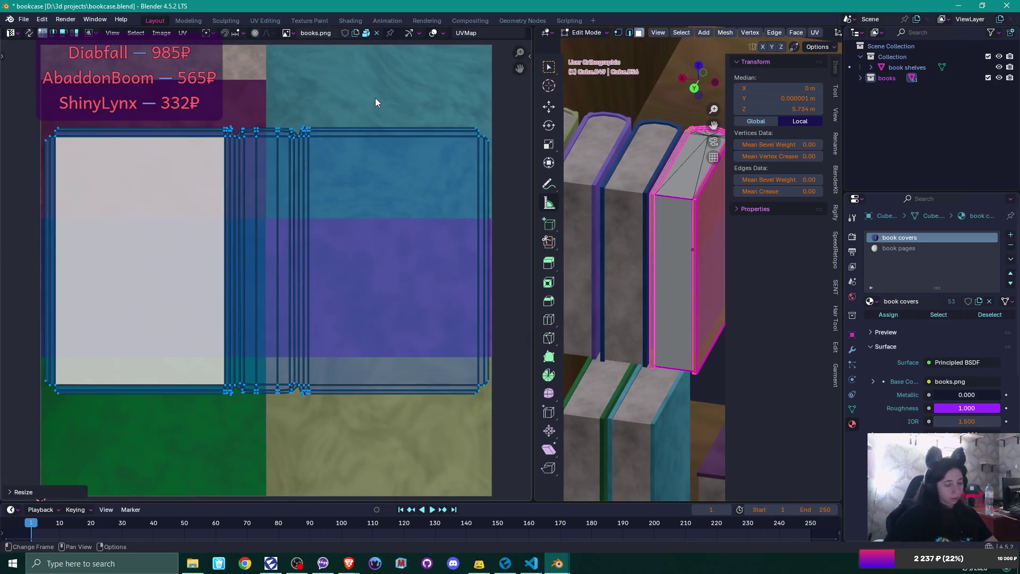
Step: Rescale the cover UV islands and move them down flush with the texture's bottom-left corner
{"action": "key", "text": "s"}
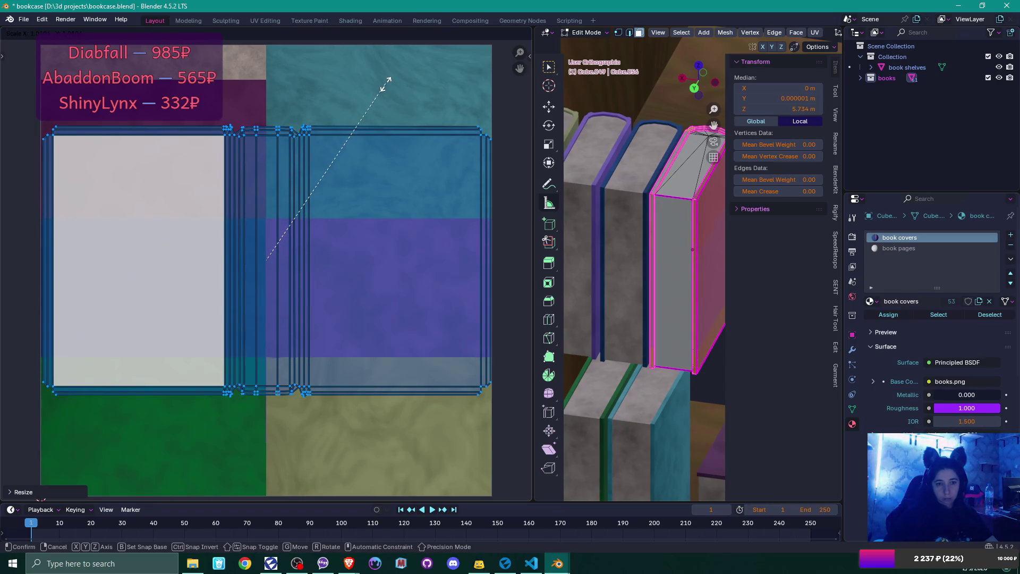
{"action": "left_click", "coordinate": [386, 83]}
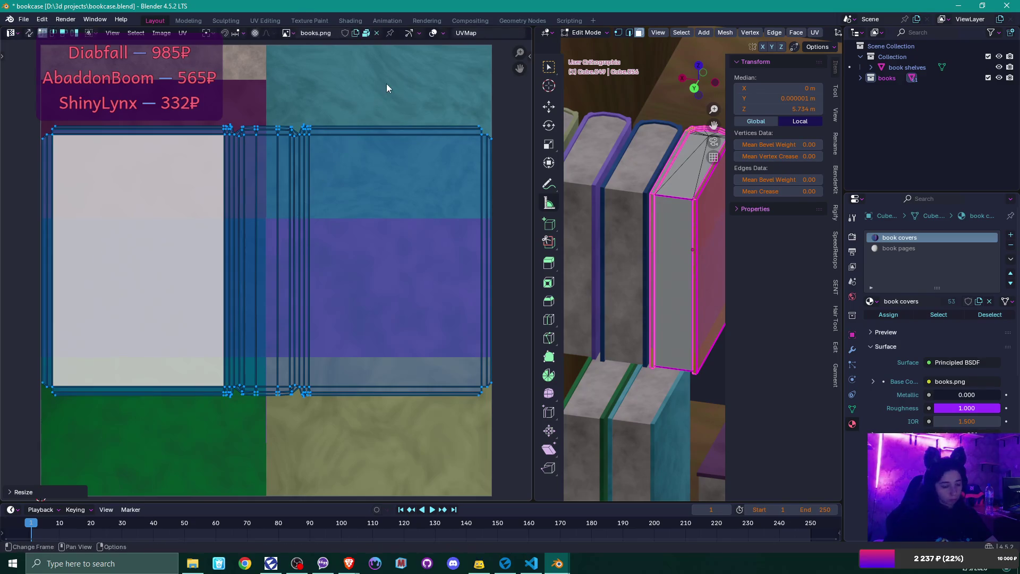
{"action": "key", "text": "g"}
{"action": "left_click", "coordinate": [386, 83]}
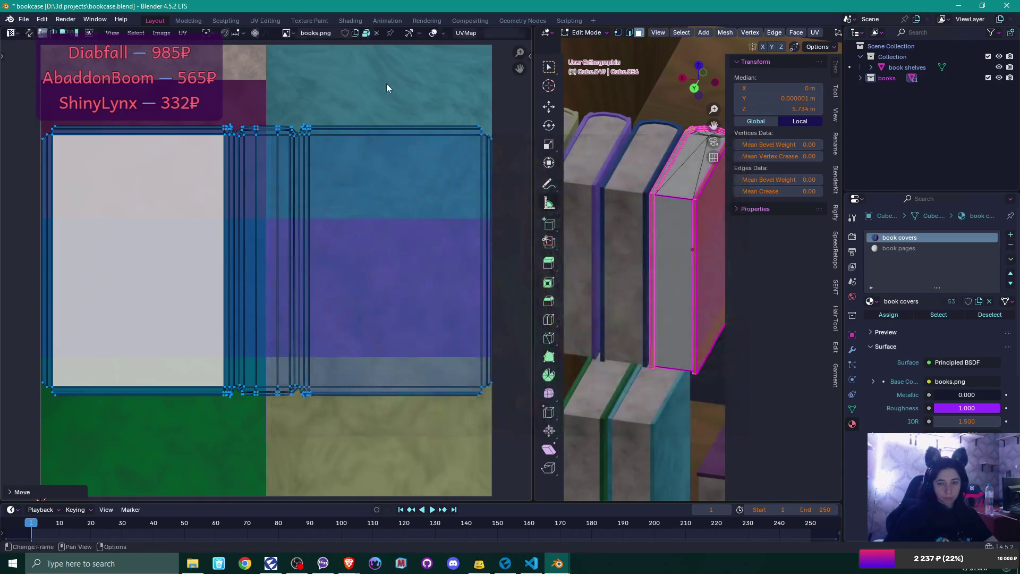
{"action": "scroll", "coordinate": [387, 84], "scroll_direction": "down", "scroll_amount": 2}
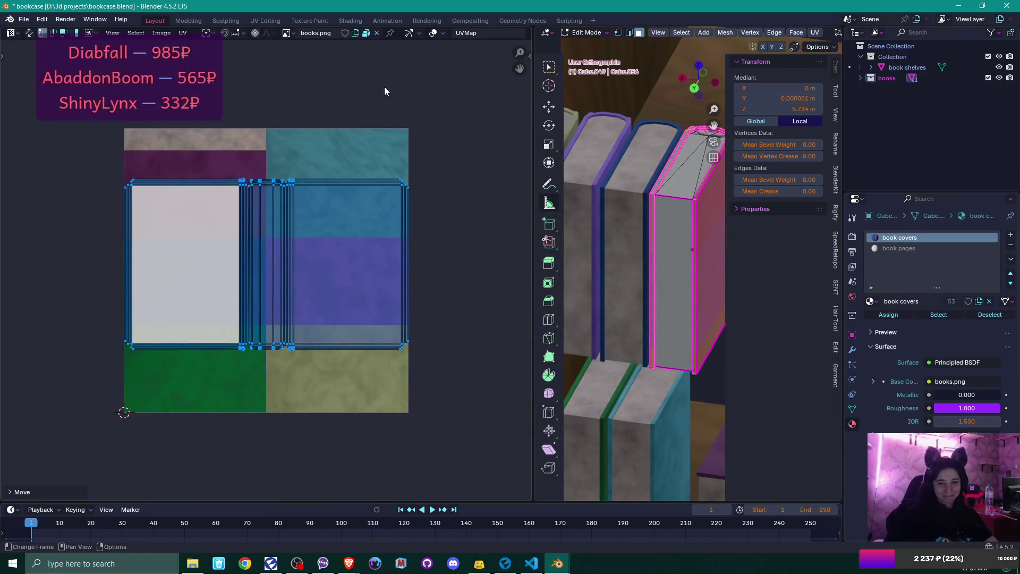
{"action": "key", "text": "g"}
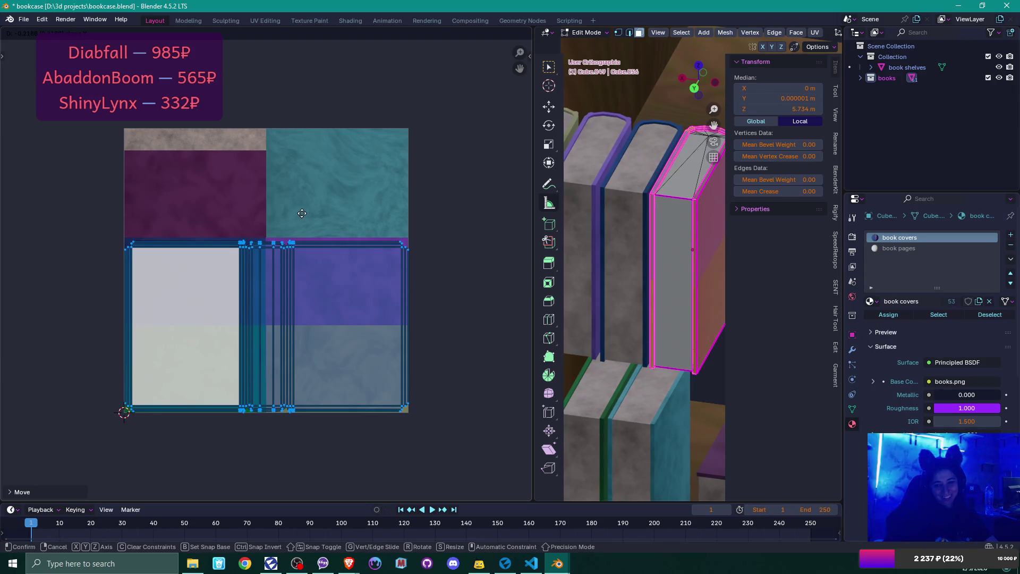
{"action": "left_click", "coordinate": [302, 213]}
{"action": "scroll", "coordinate": [302, 213], "scroll_direction": "up", "scroll_amount": 1}
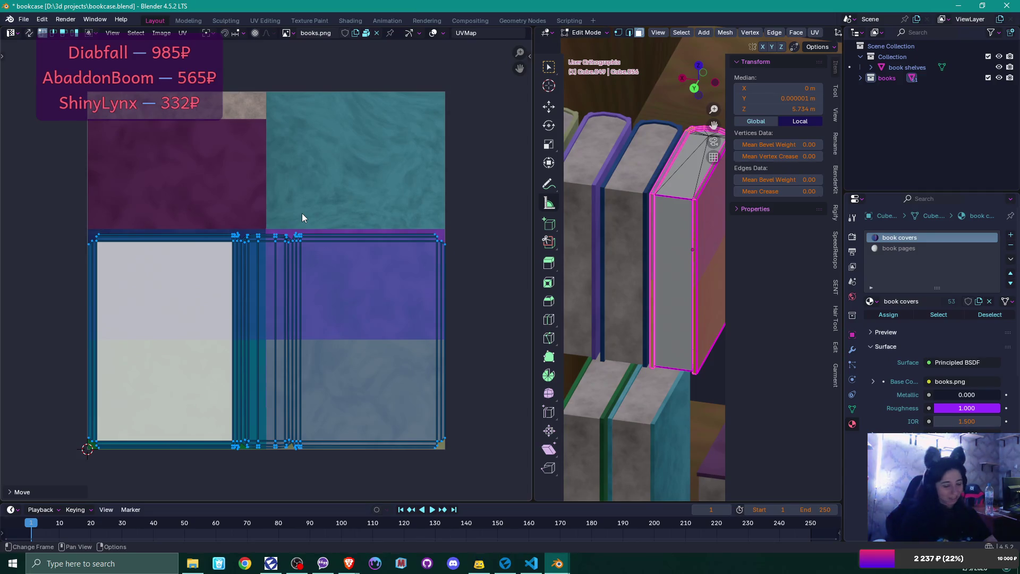
{"action": "key", "text": "g"}
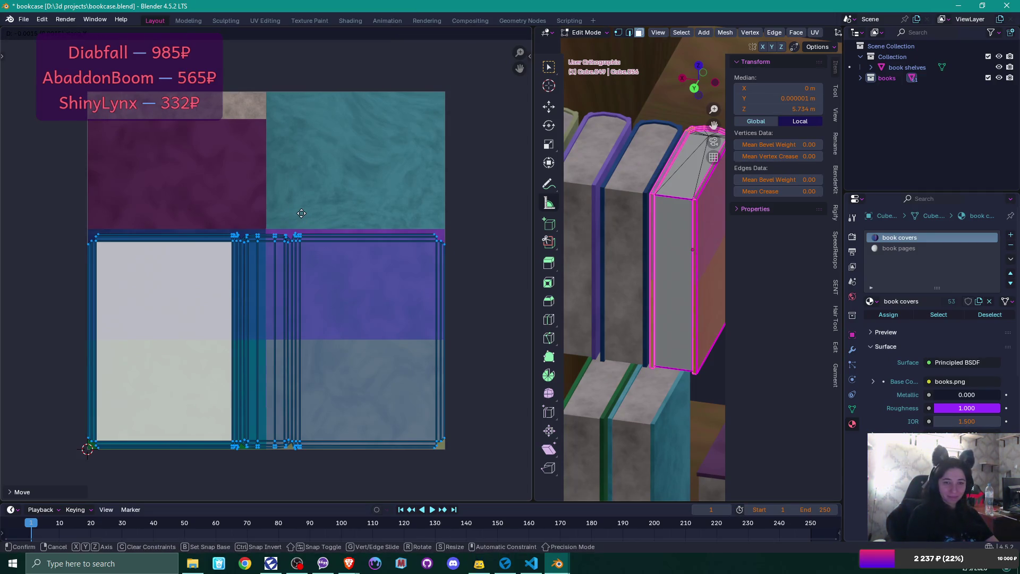
{"action": "left_click", "coordinate": [302, 213]}
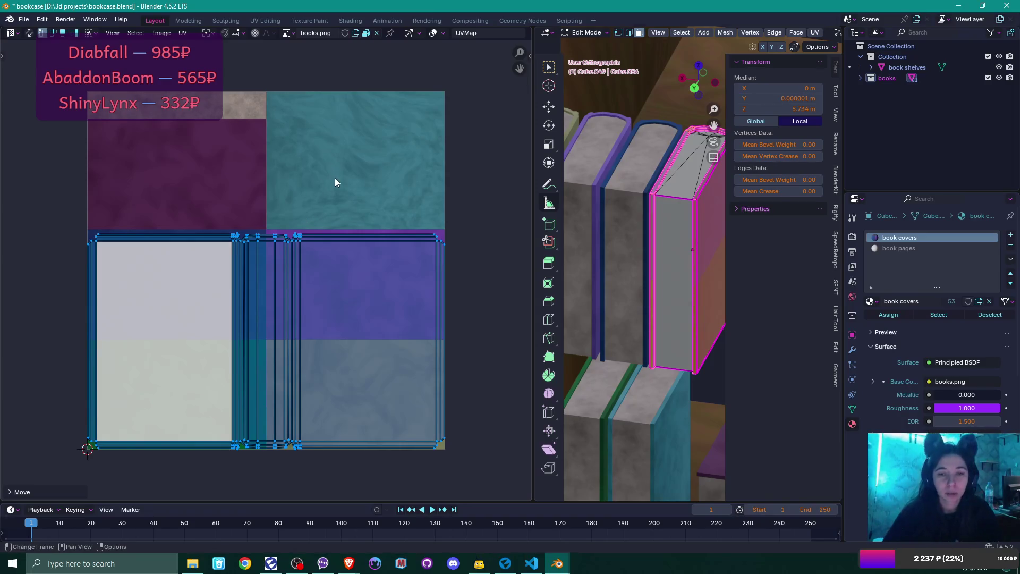
Step: Select the first stray UV face on the cover island's top edge and move it into place
{"action": "scroll", "coordinate": [335, 180], "scroll_direction": "up", "scroll_amount": 4}
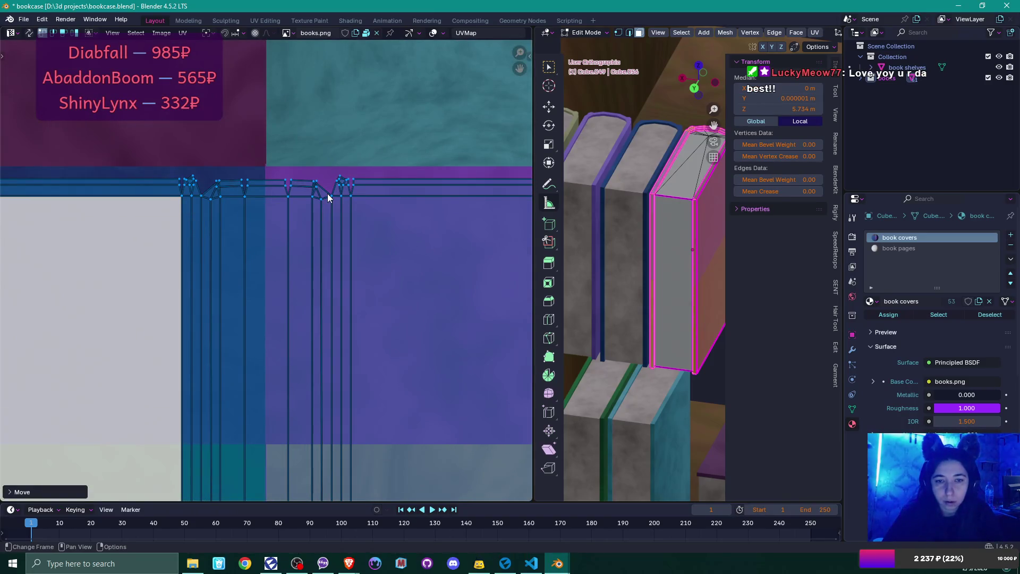
{"action": "scroll", "coordinate": [327, 197], "scroll_direction": "up", "scroll_amount": 2}
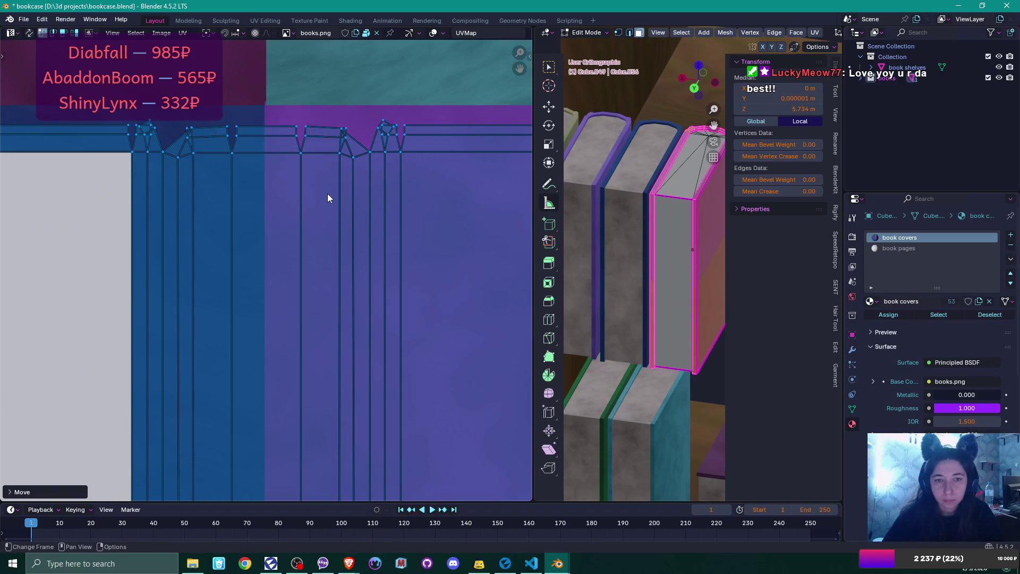
{"action": "left_click", "coordinate": [194, 126]}
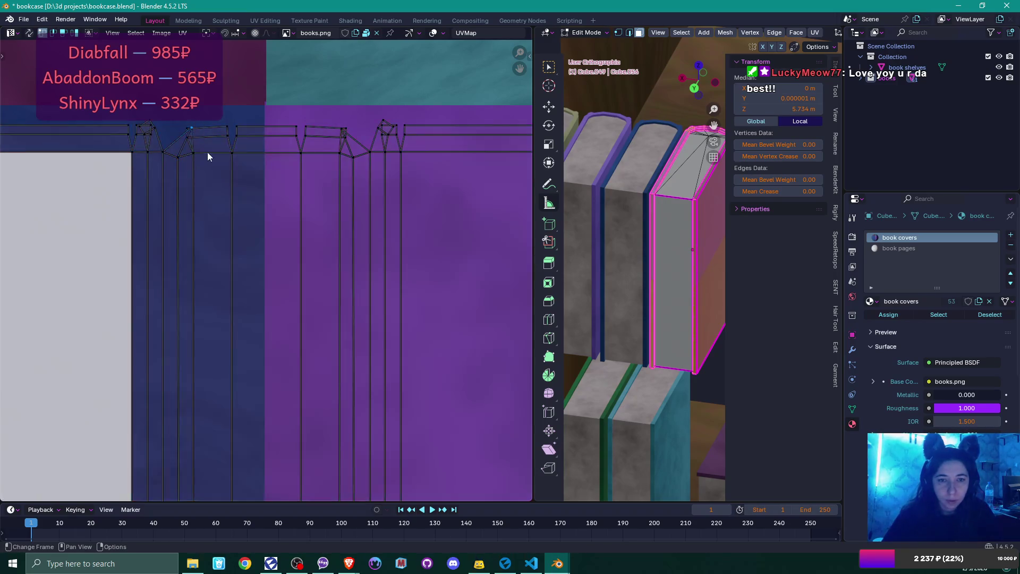
{"action": "scroll", "coordinate": [209, 156], "scroll_direction": "up", "scroll_amount": 1}
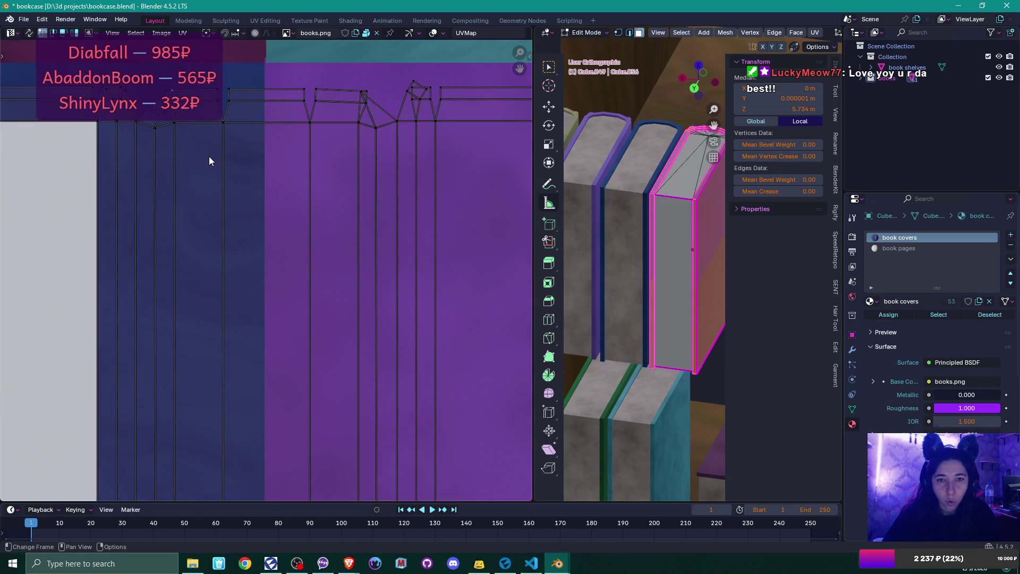
{"action": "left_click_drag", "start_coordinate": [208, 156], "coordinate": [265, 305]}
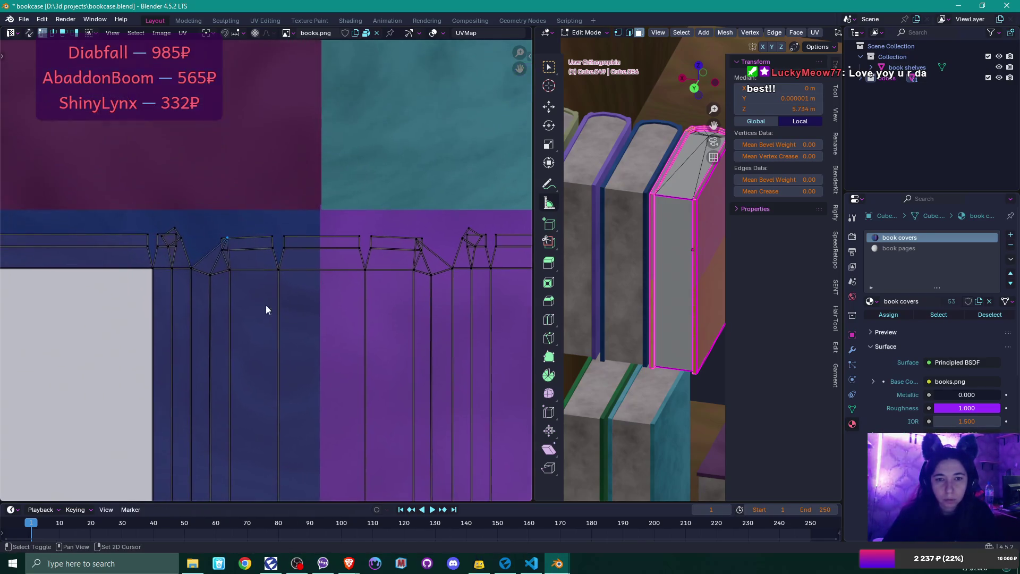
{"action": "left_click", "coordinate": [271, 248], "text": "shift"}
{"action": "key", "text": "g"}
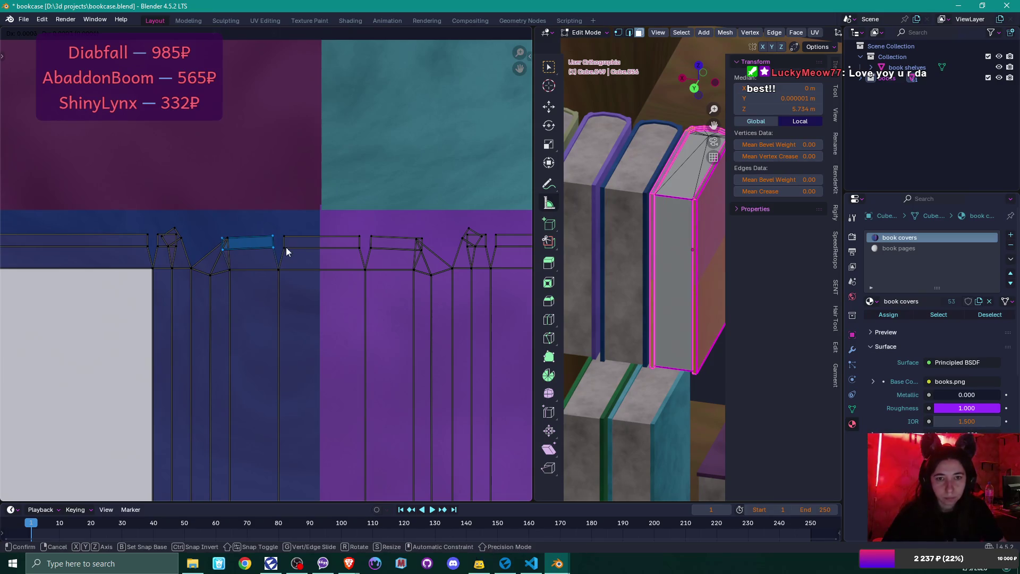
{"action": "left_click", "coordinate": [286, 247]}
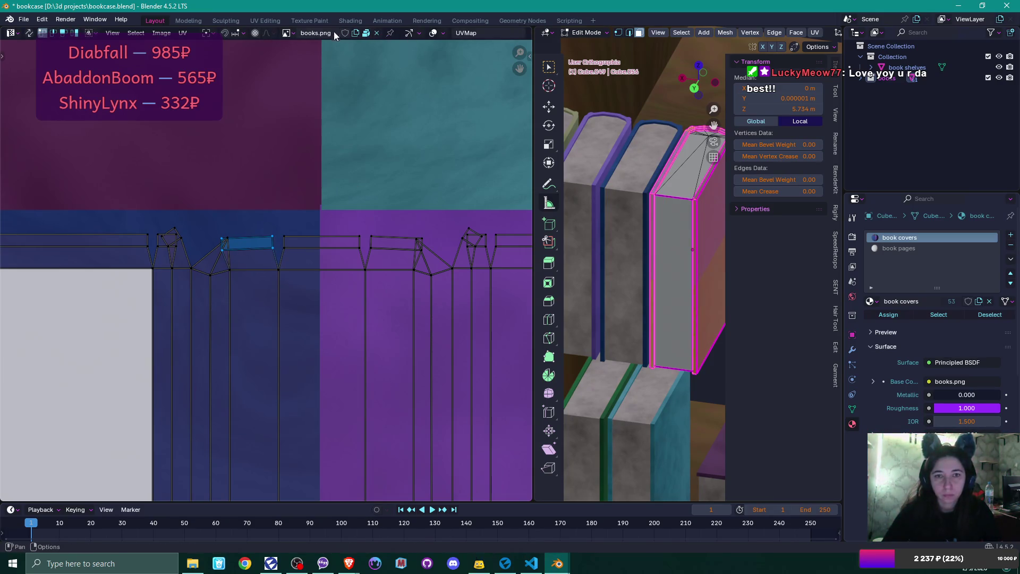
Step: Enable grid-increment snapping and nudge the selected face to the right
{"action": "left_click", "coordinate": [242, 34]}
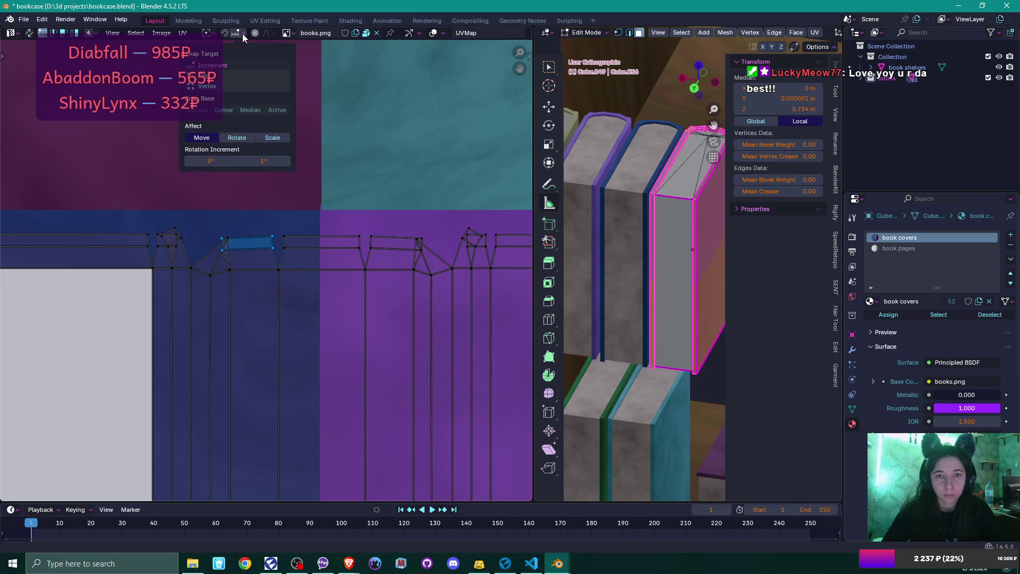
{"action": "left_click", "coordinate": [250, 64]}
{"action": "key", "text": "g"}
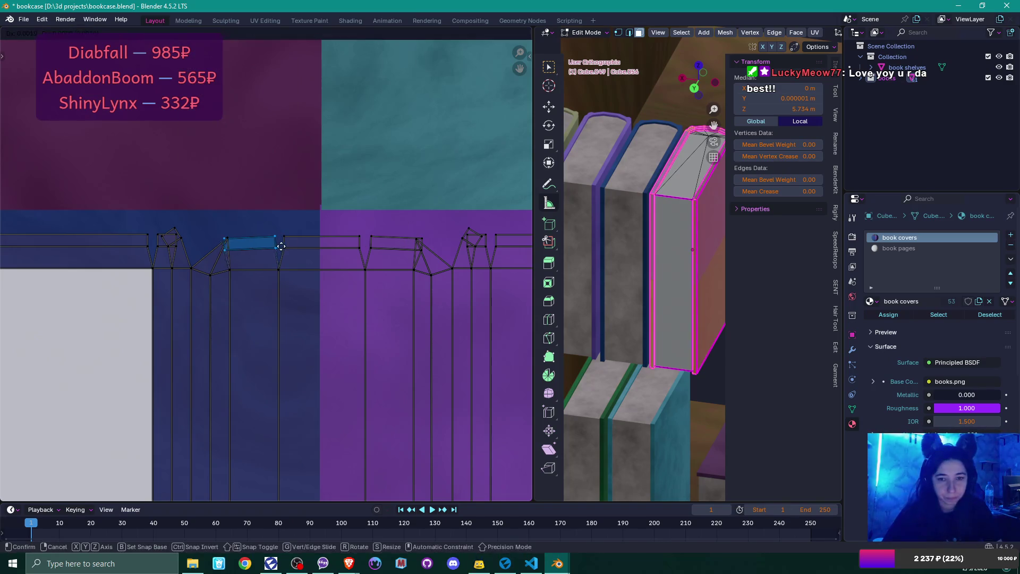
{"action": "left_click", "coordinate": [281, 245]}
Step: Move the next top-edge UV face into line with its neighbours
{"action": "left_click", "coordinate": [370, 236]}
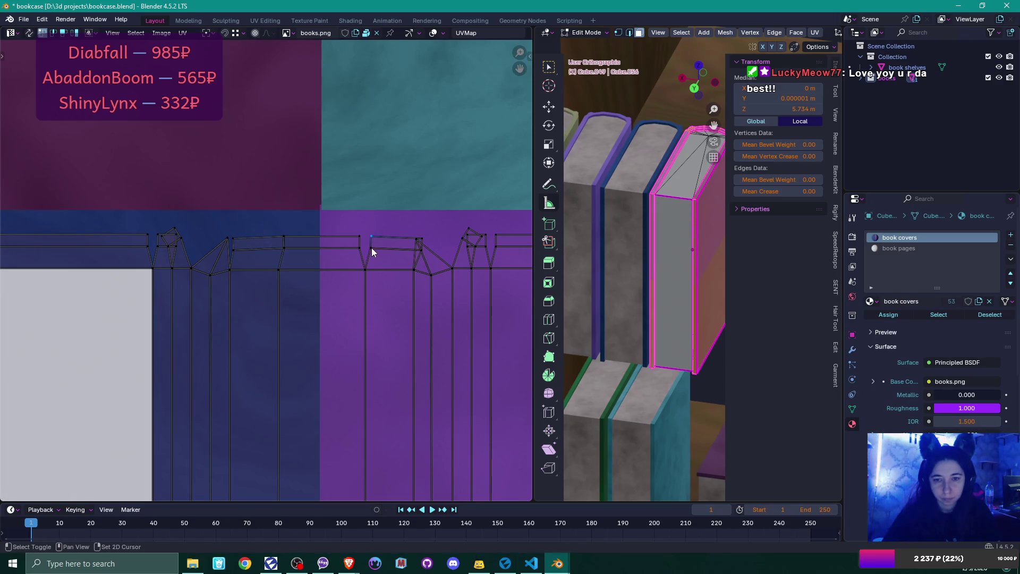
{"action": "left_click", "coordinate": [420, 250], "text": "shift"}
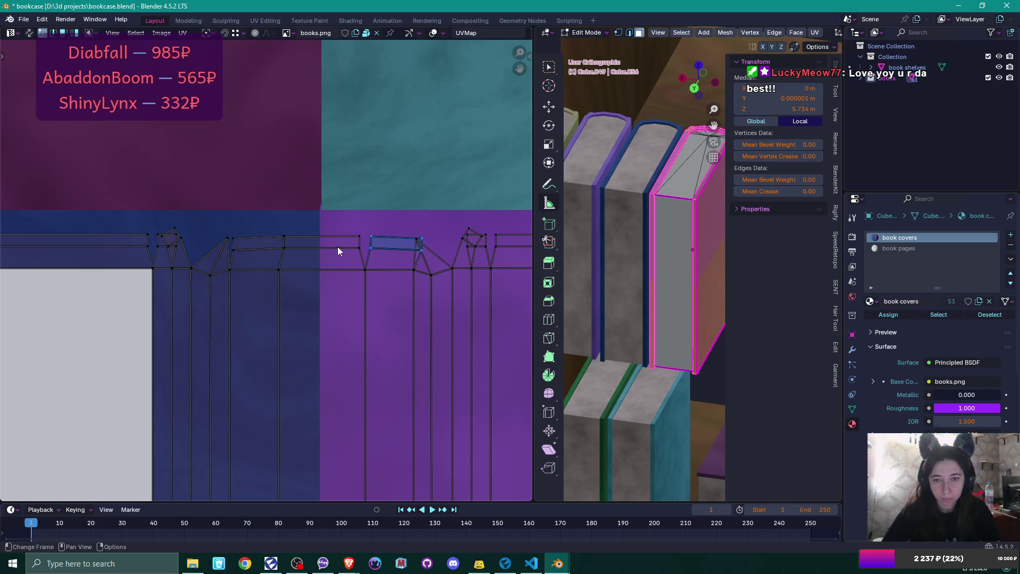
{"action": "key", "text": "g"}
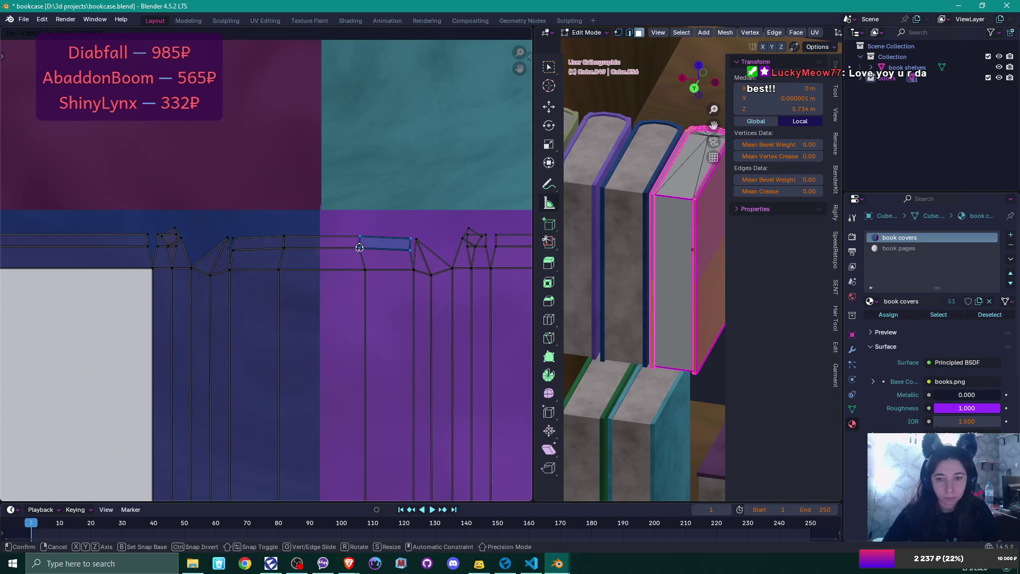
{"action": "left_click", "coordinate": [372, 251]}
{"action": "scroll", "coordinate": [370, 250], "scroll_direction": "down", "scroll_amount": 1}
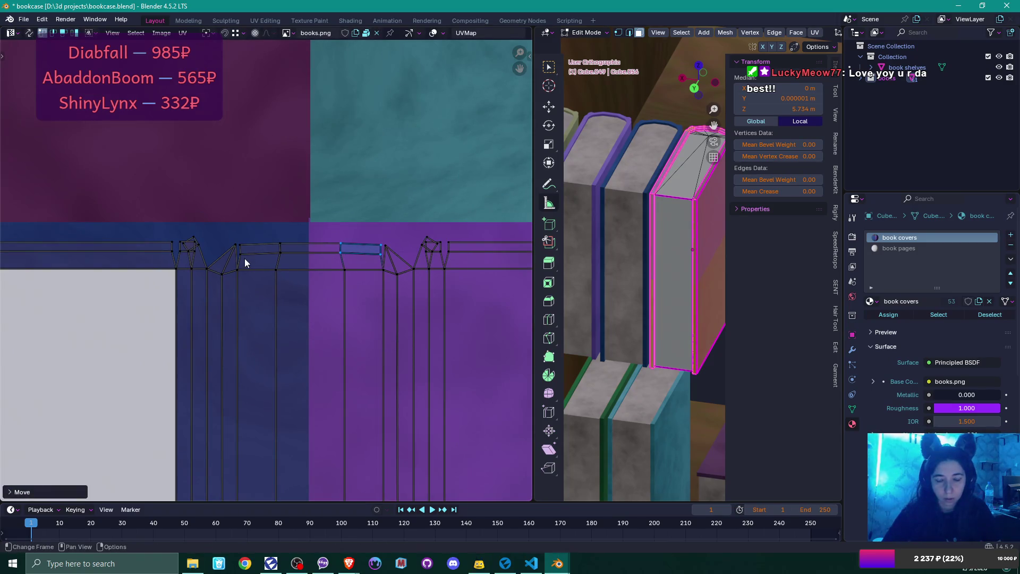
{"action": "scroll", "coordinate": [244, 261], "scroll_direction": "up", "scroll_amount": 2}
Step: Reposition two stray vertices along the island's top edge
{"action": "left_click", "coordinate": [218, 220]}
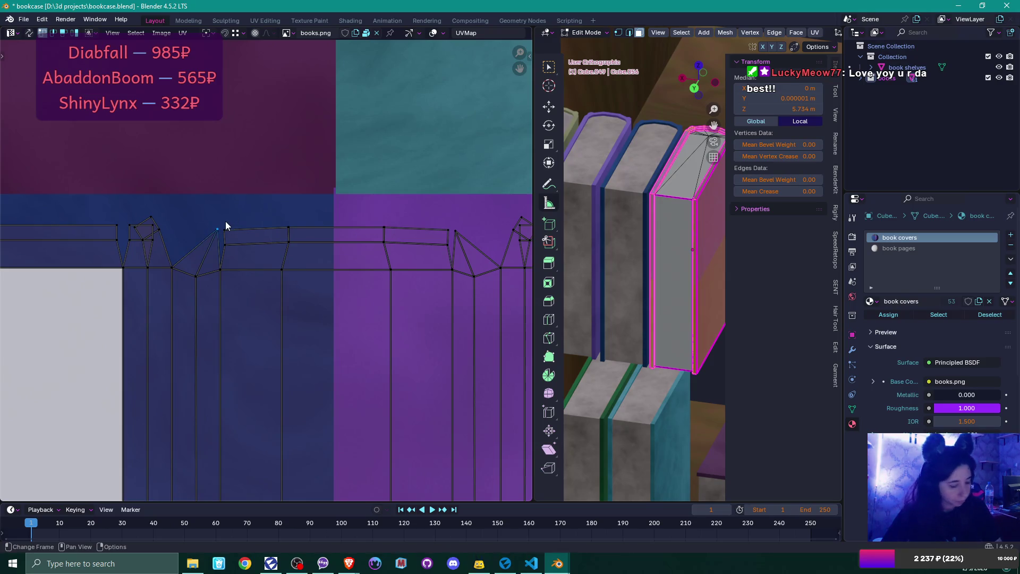
{"action": "key", "text": "g"}
{"action": "left_click", "coordinate": [224, 227]}
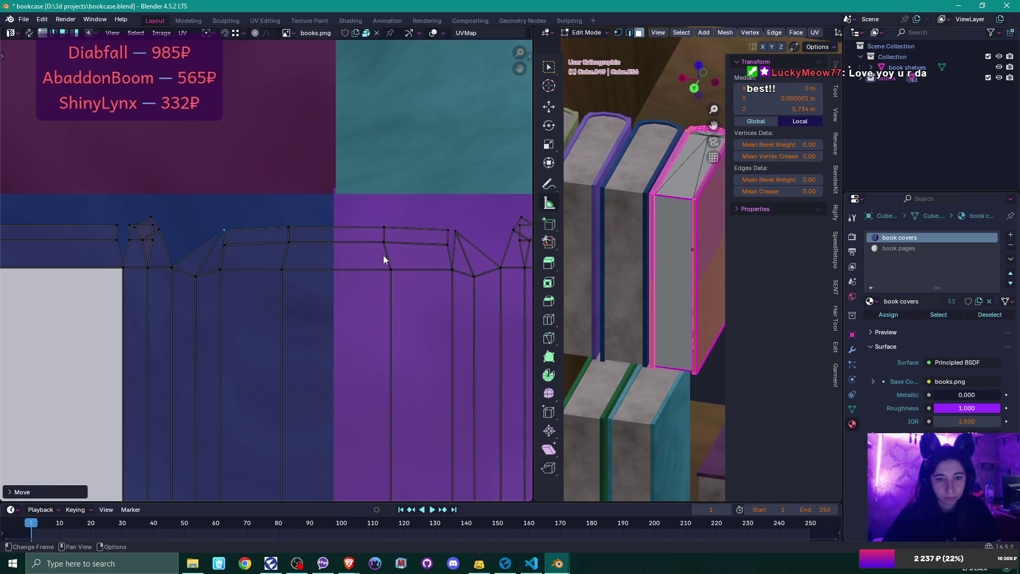
{"action": "left_click", "coordinate": [455, 231]}
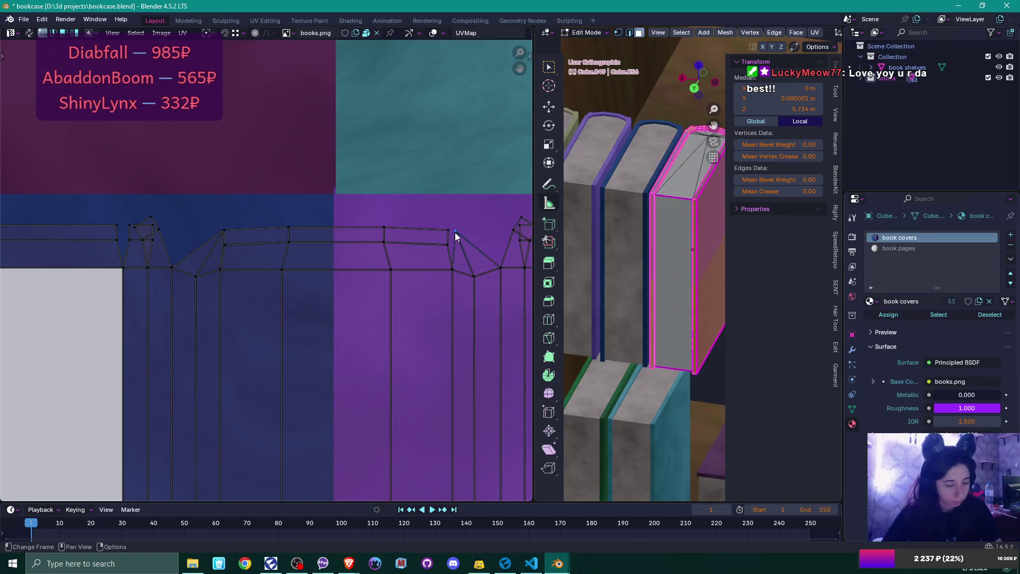
{"action": "key", "text": "g"}
{"action": "left_click", "coordinate": [446, 231]}
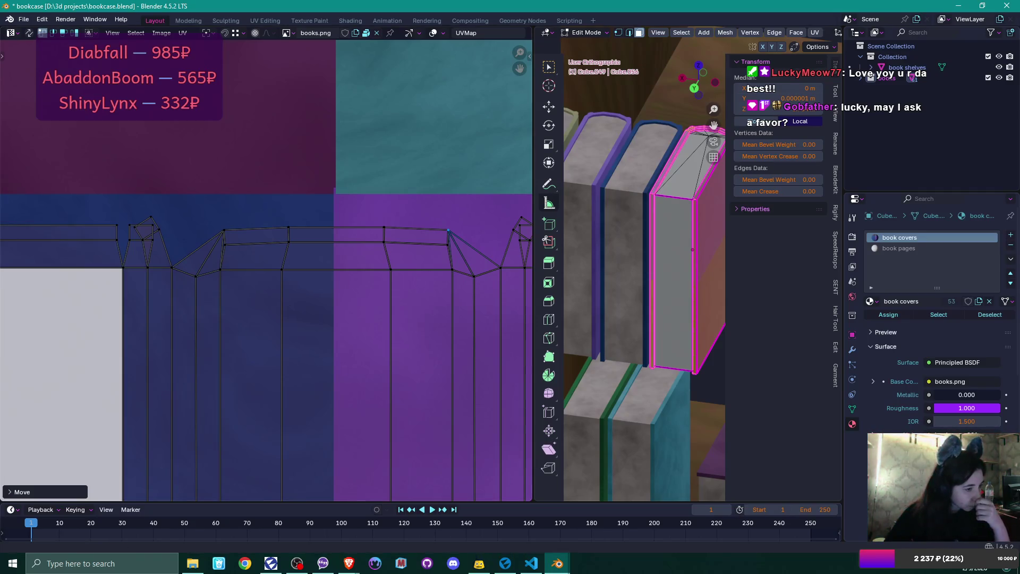
Step: Snap a stray top-edge quad onto the adjacent rectangle's edge
{"action": "key", "text": "alt+Tab"}
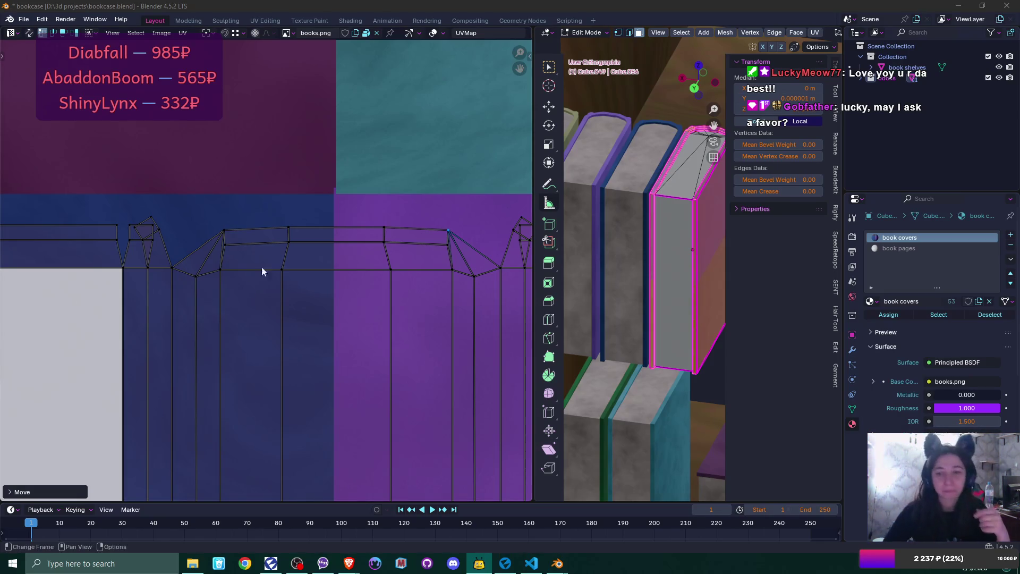
{"action": "scroll", "coordinate": [400, 222], "scroll_direction": "down", "scroll_amount": 1}
{"action": "scroll", "coordinate": [384, 254], "scroll_direction": "right", "scroll_amount": 8}
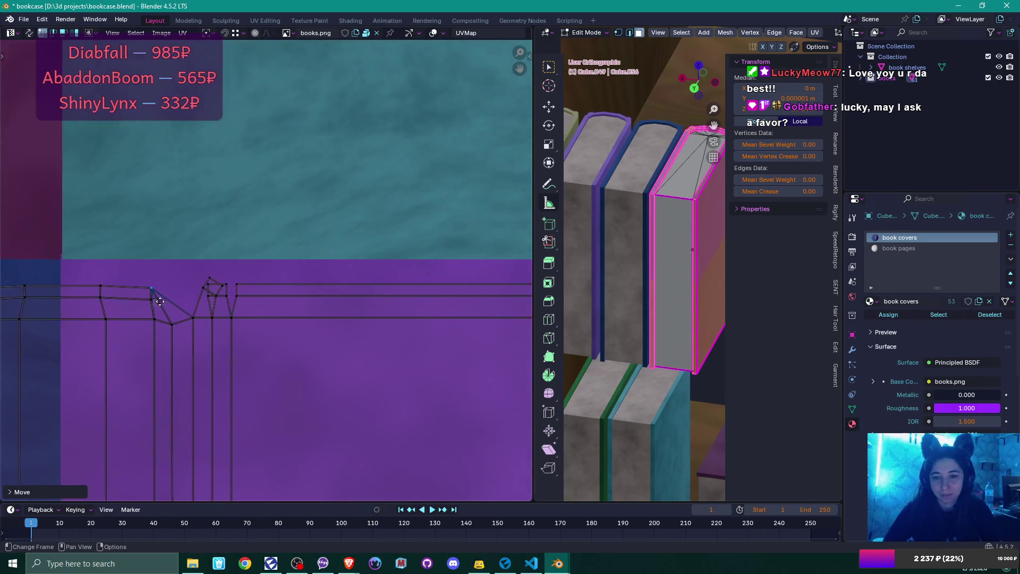
{"action": "scroll", "coordinate": [285, 329], "scroll_direction": "down", "scroll_amount": 3}
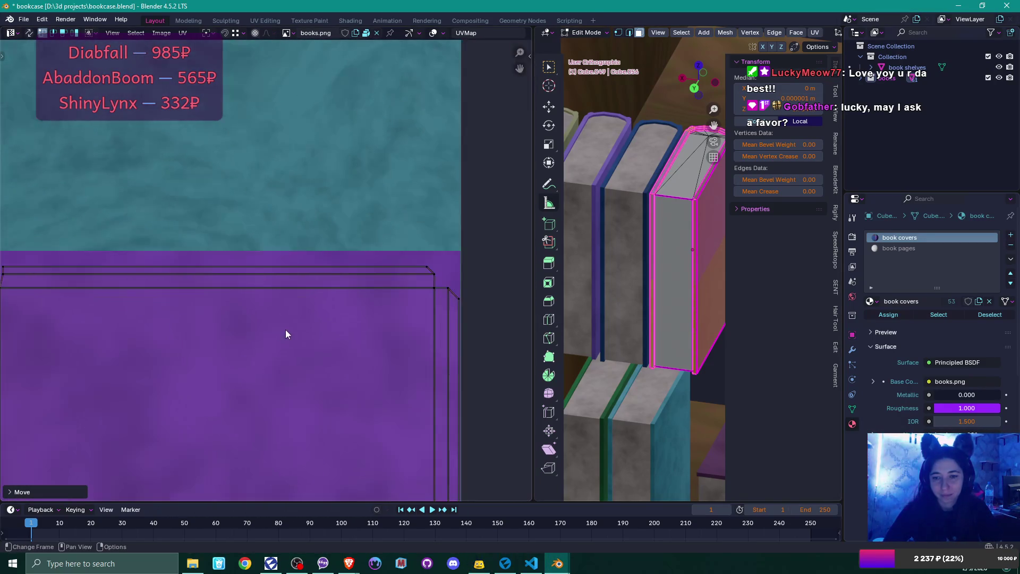
{"action": "scroll", "coordinate": [394, 337], "scroll_direction": "up", "scroll_amount": 5}
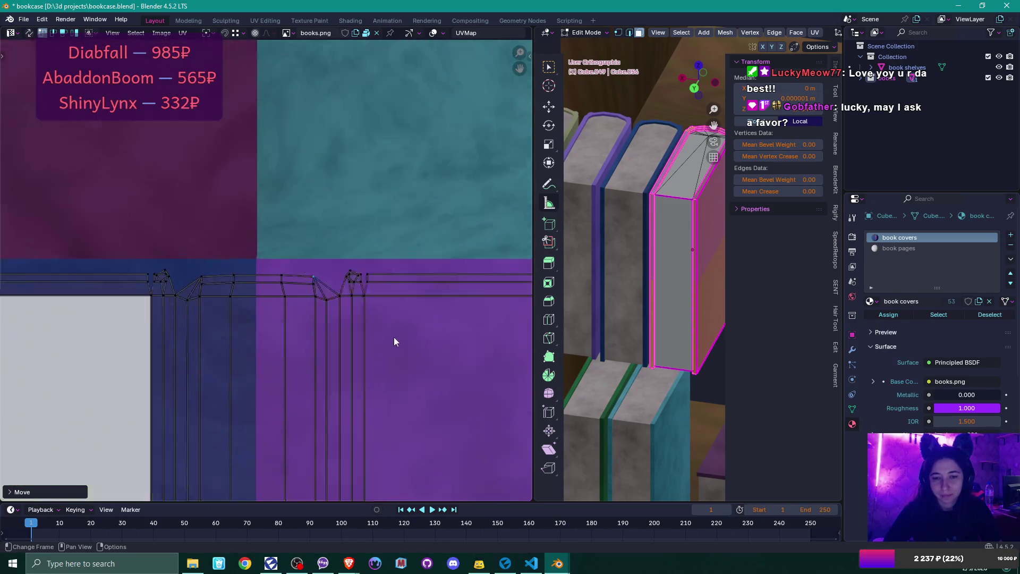
{"action": "scroll", "coordinate": [431, 321], "scroll_direction": "up", "scroll_amount": 3}
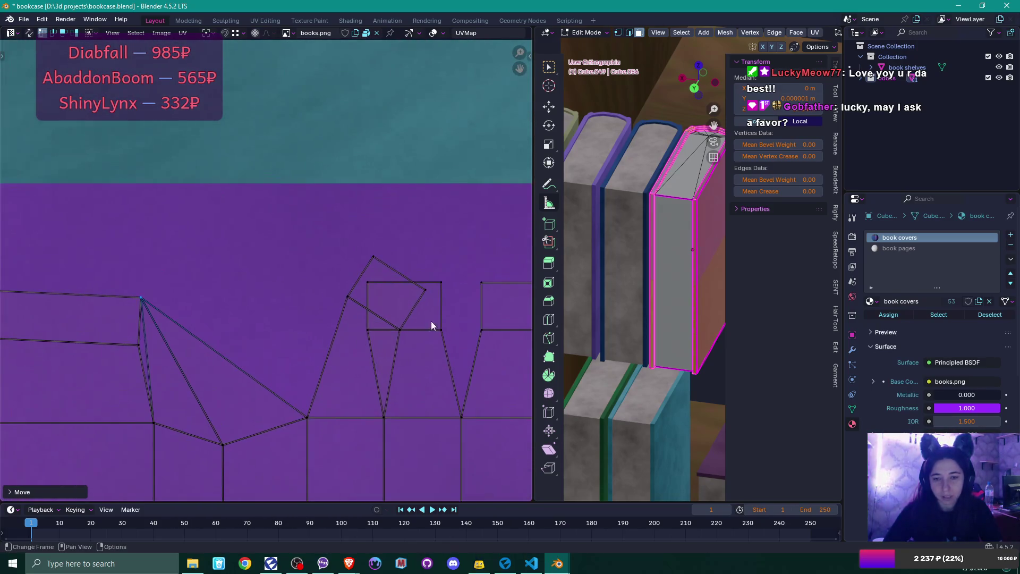
{"action": "left_click", "coordinate": [245, 316], "text": "shift"}
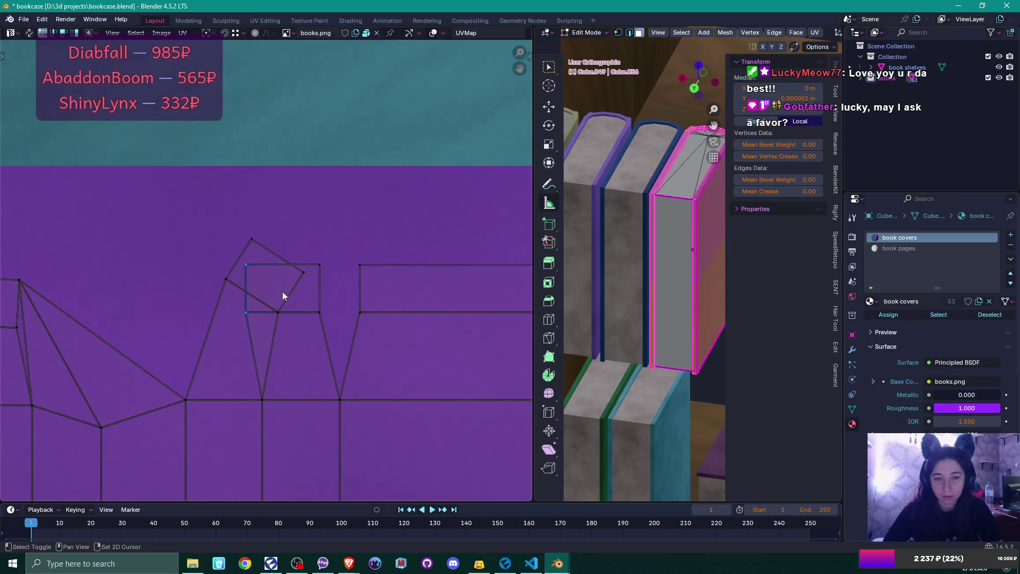
{"action": "left_click", "coordinate": [318, 313], "text": "shift"}
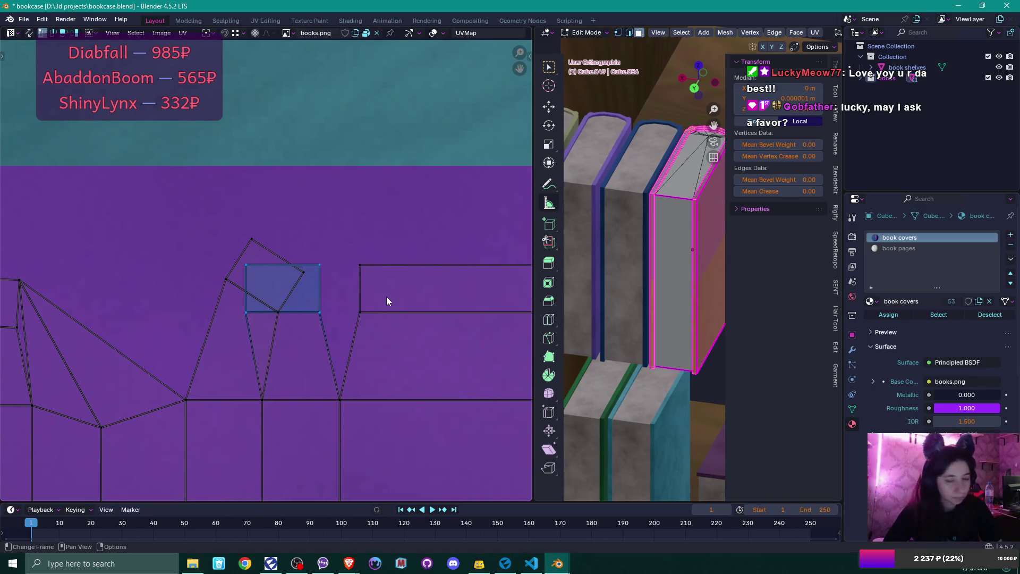
{"action": "key", "text": "g"}
{"action": "left_click", "coordinate": [366, 307]}
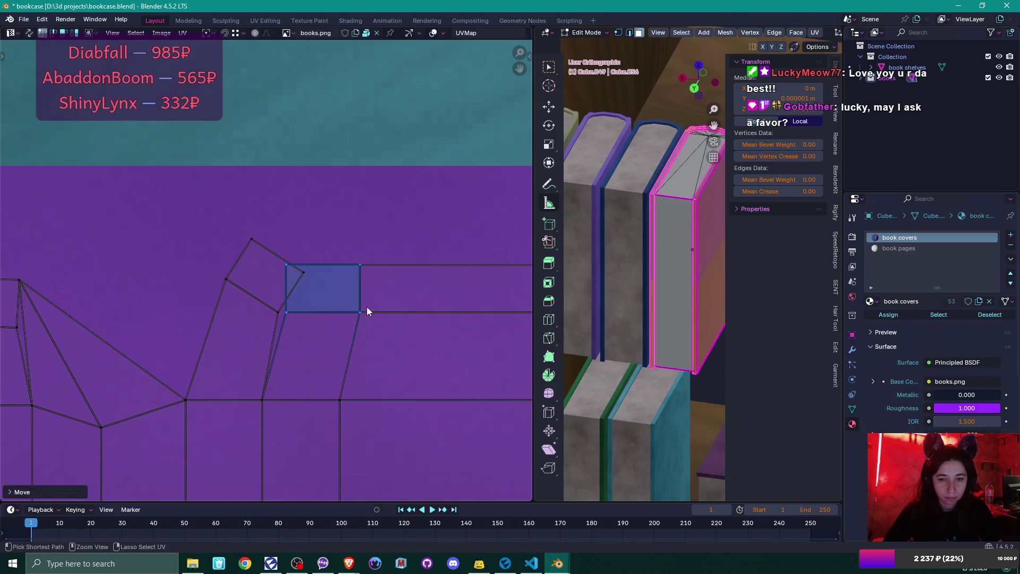
Step: Rotate the neighbouring tilted quad upright and set it against the adjacent rectangle
{"action": "left_click", "coordinate": [280, 304]}
{"action": "left_click", "coordinate": [293, 271], "text": "shift"}
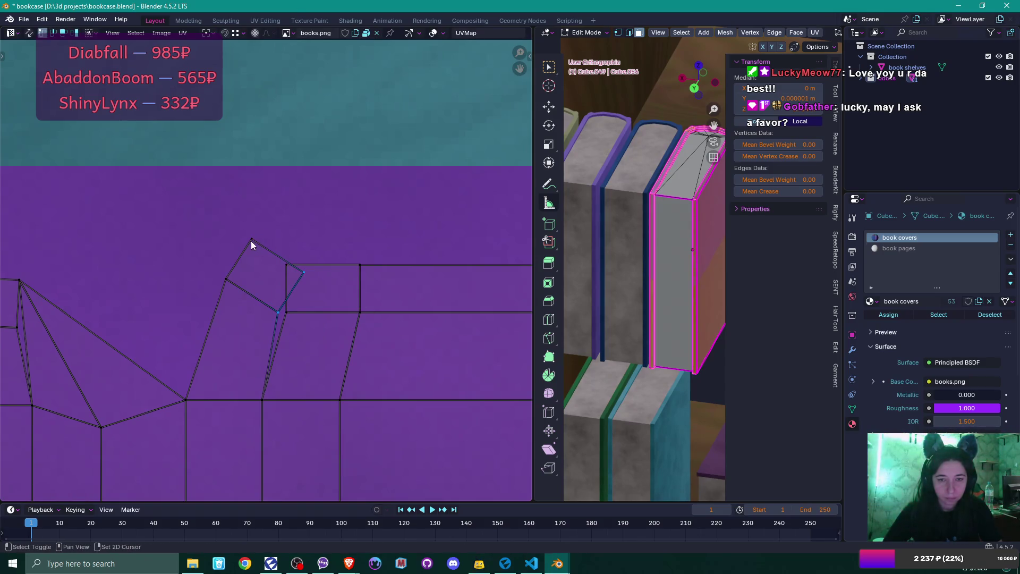
{"action": "left_click", "coordinate": [226, 275], "text": "shift"}
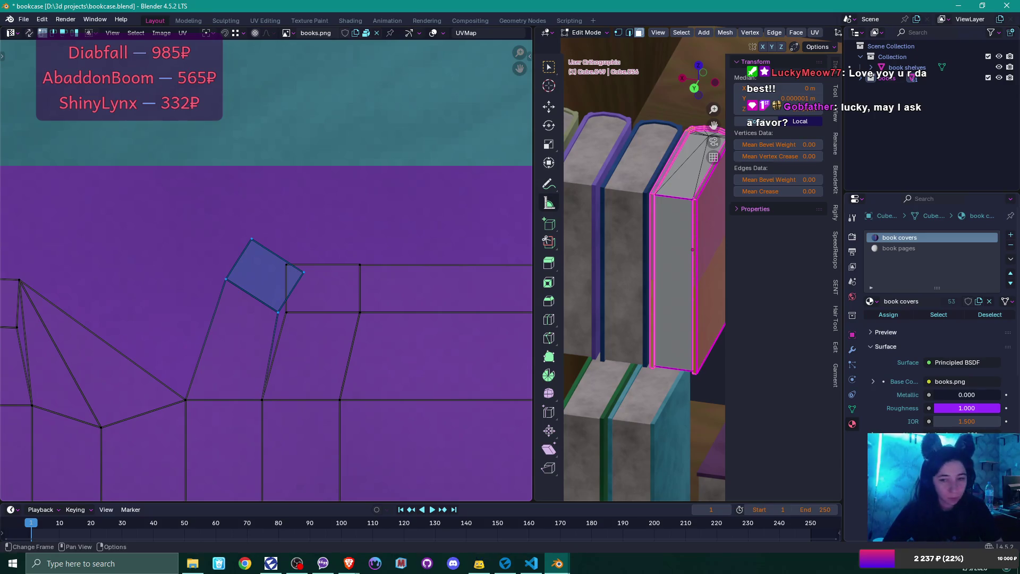
{"action": "key", "text": "r"}
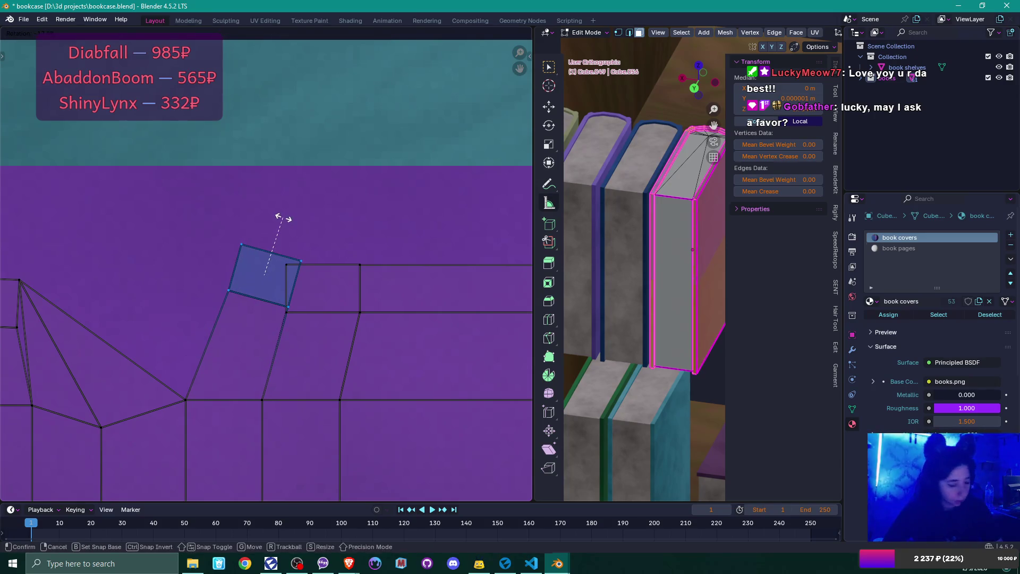
{"action": "left_click", "coordinate": [283, 218]}
{"action": "key", "text": "g"}
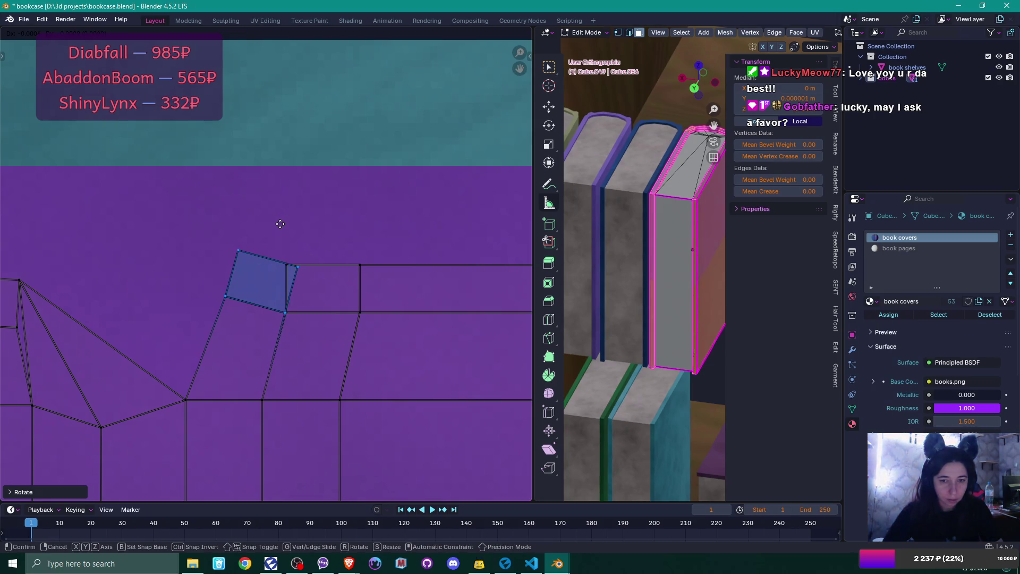
{"action": "left_click", "coordinate": [281, 226]}
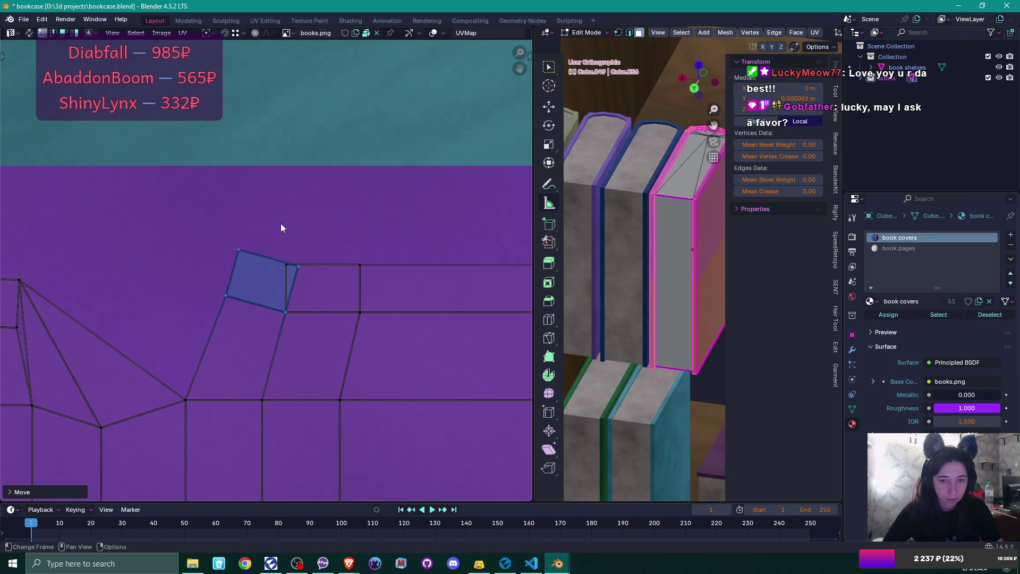
{"action": "key", "text": "r"}
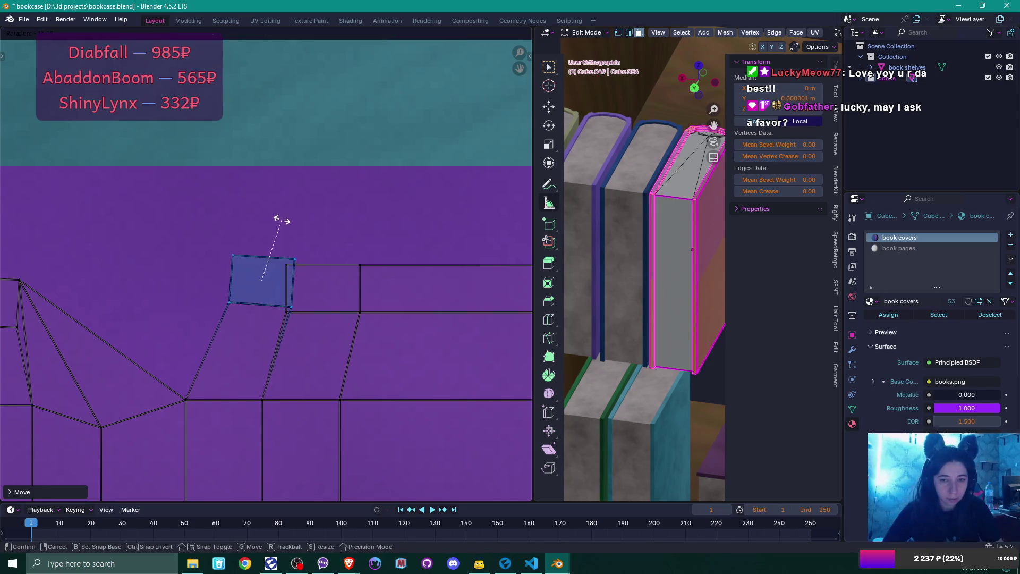
{"action": "left_click", "coordinate": [277, 220]}
{"action": "key", "text": "g"}
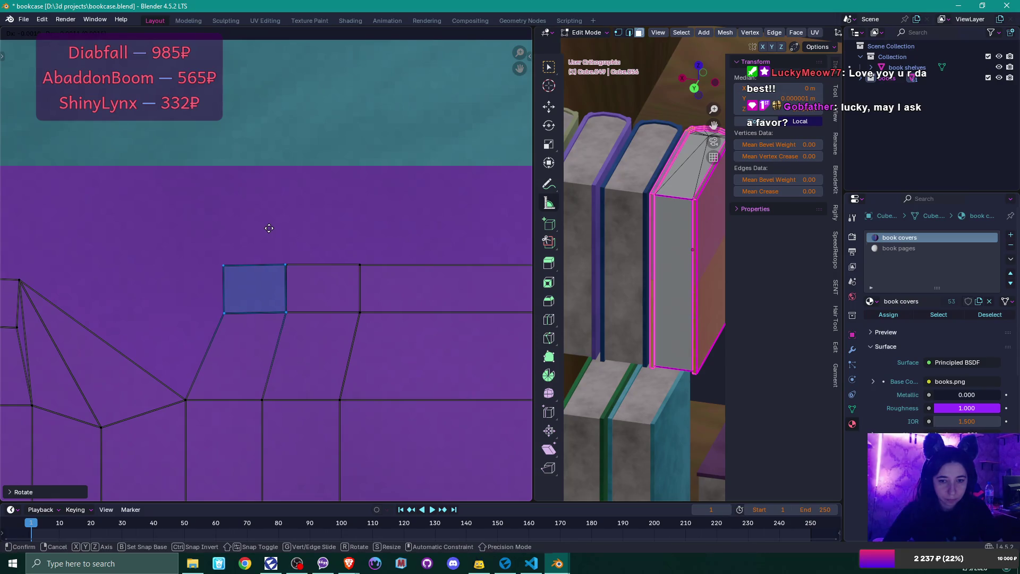
{"action": "left_click", "coordinate": [269, 228]}
{"action": "scroll", "coordinate": [269, 228], "scroll_direction": "down", "scroll_amount": 6}
{"action": "mouse_move", "coordinate": [266, 274]}
{"action": "left_mouse_down"}
{"action": "mouse_move", "coordinate": [346, 278]}
{"action": "mouse_move", "coordinate": [412, 321]}
{"action": "left_mouse_up"}
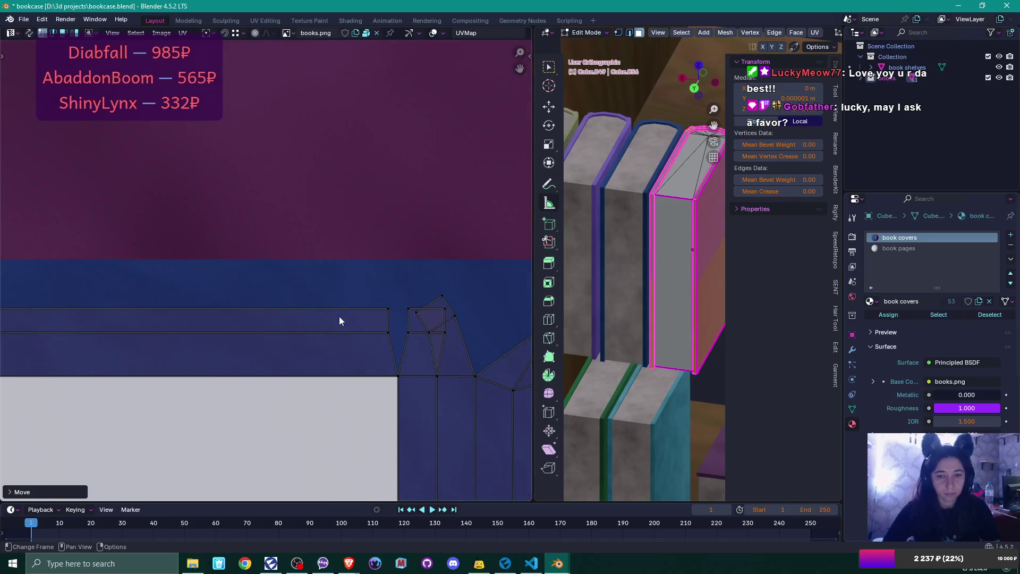
Step: Rotate the tilted quad over the blue cover square and move it onto the neighbouring vertices
{"action": "scroll", "coordinate": [368, 324], "scroll_direction": "up", "scroll_amount": 5}
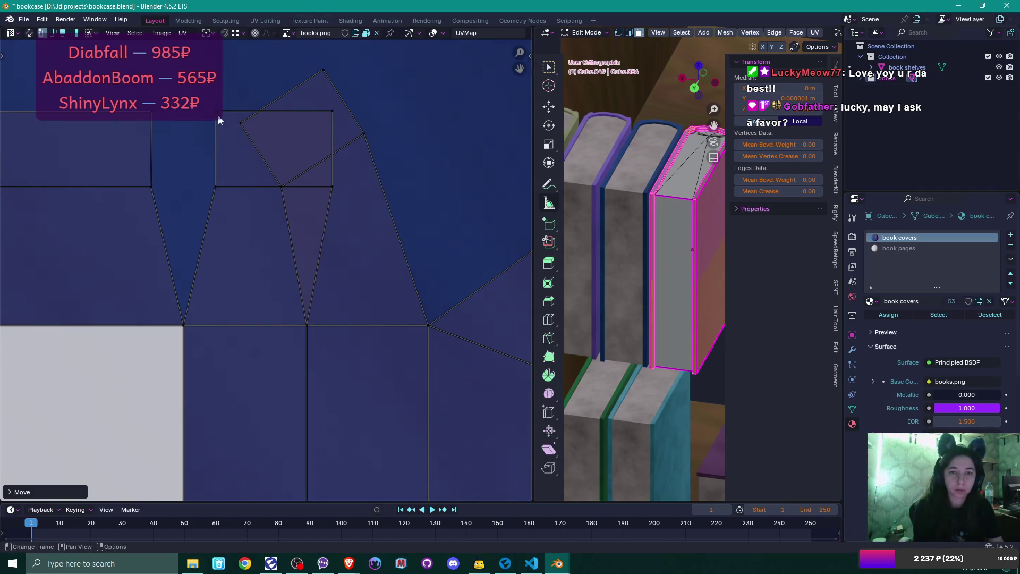
{"action": "left_click", "coordinate": [222, 143], "text": "shift"}
{"action": "left_click", "coordinate": [330, 122], "text": "shift"}
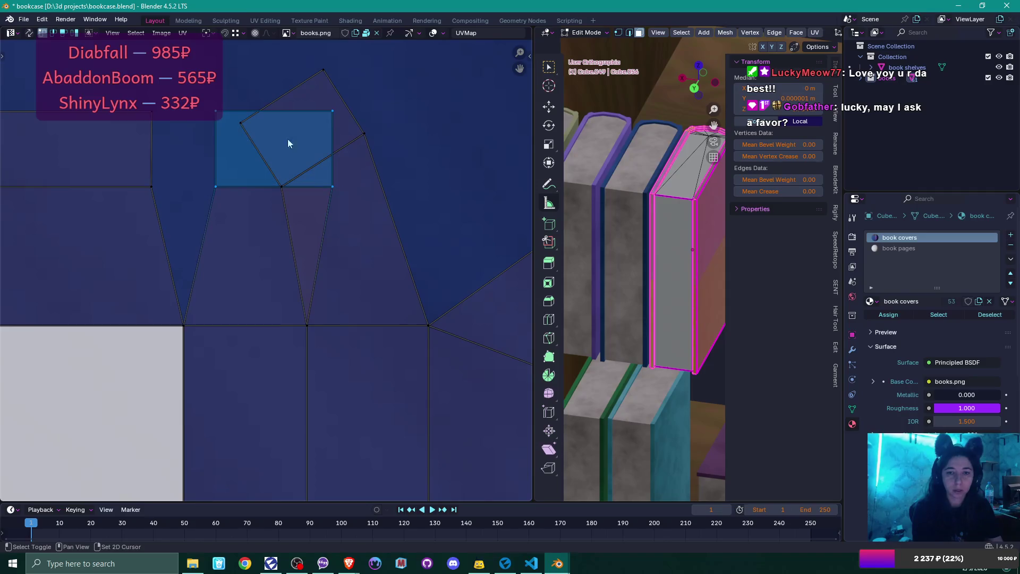
{"action": "key", "text": "g"}
{"action": "right_click", "coordinate": [161, 175]}
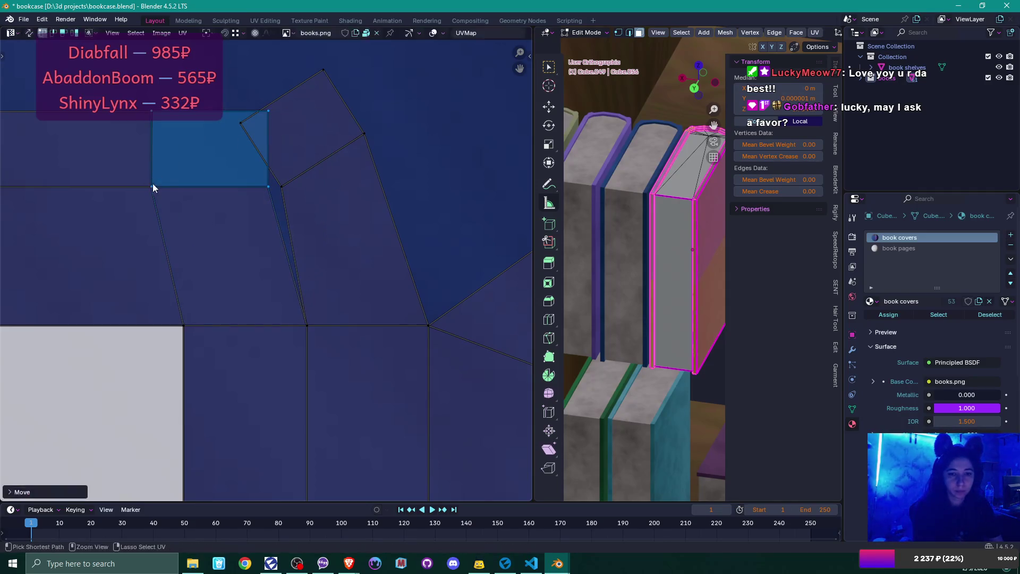
{"action": "middle_click", "coordinate": [308, 120]}
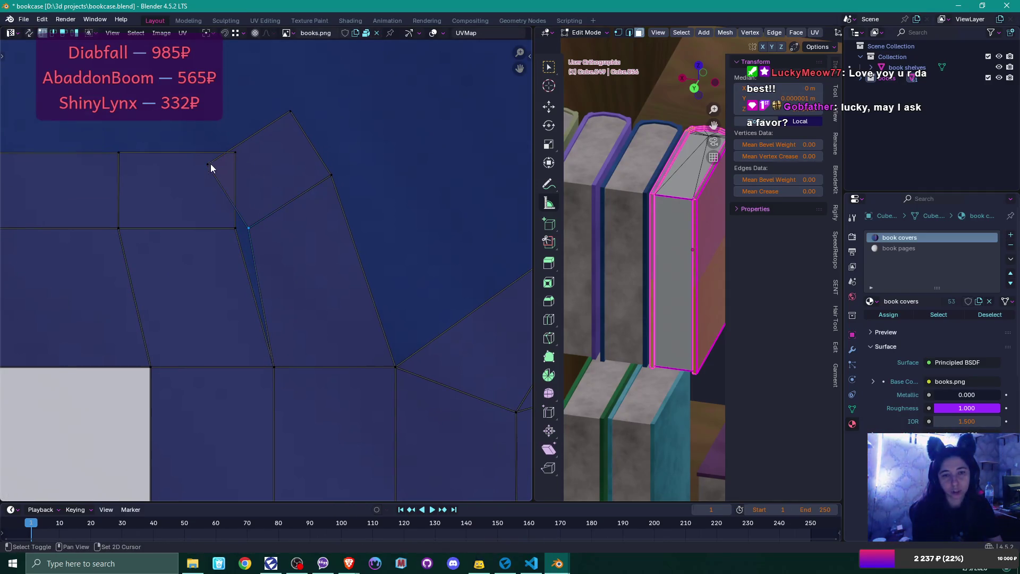
{"action": "left_click", "coordinate": [316, 133], "text": "shift"}
{"action": "key", "text": "r"}
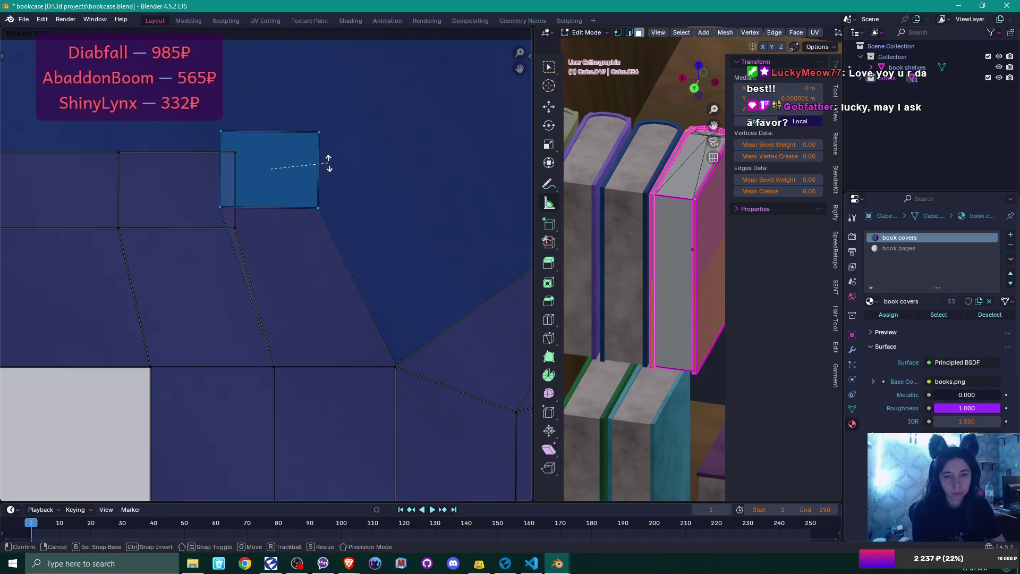
{"action": "left_click", "coordinate": [327, 162]}
{"action": "key", "text": "g"}
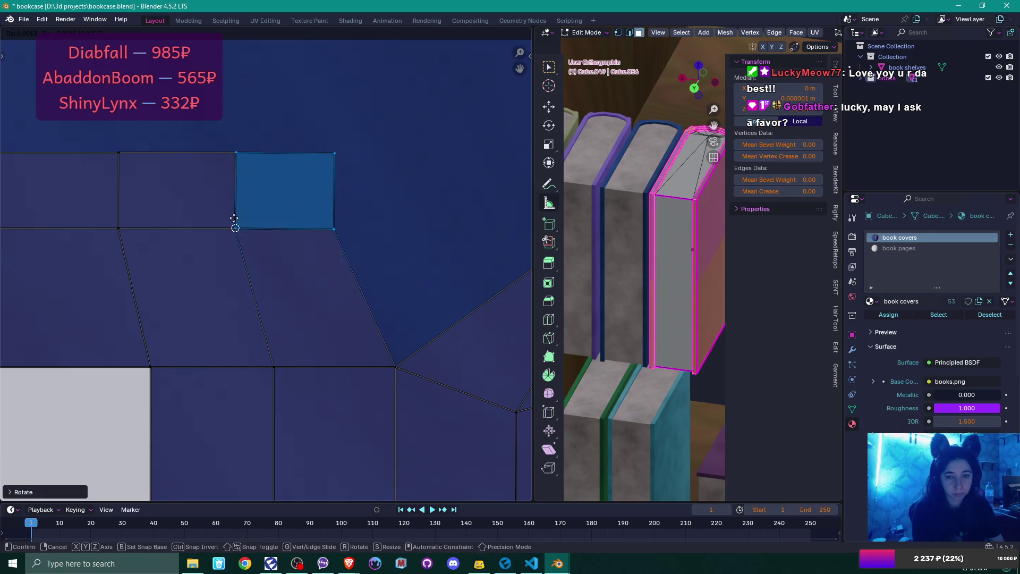
{"action": "left_click", "coordinate": [235, 226]}
{"action": "scroll", "coordinate": [348, 219], "scroll_direction": "down", "scroll_amount": 5}
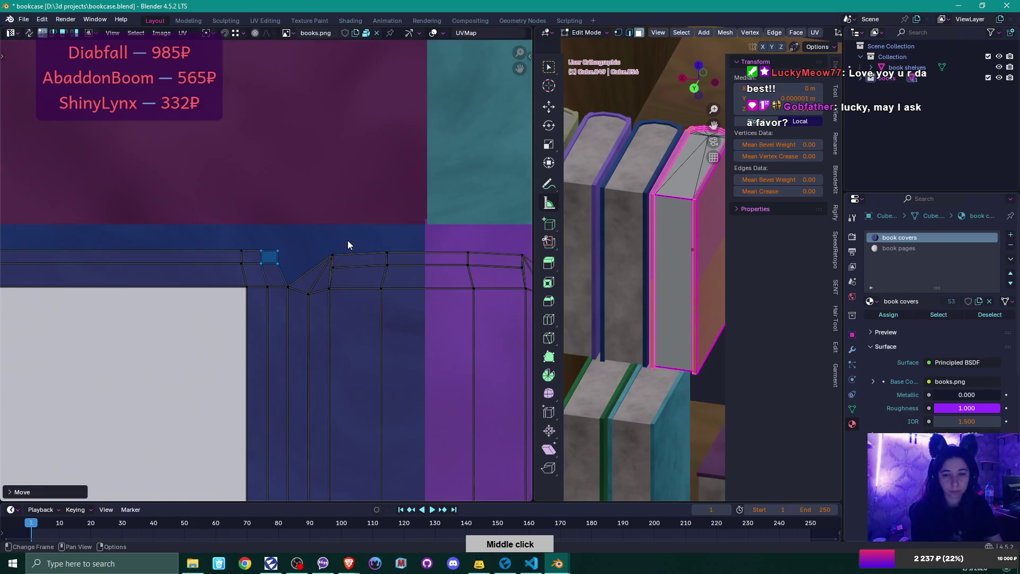
Step: Shift the small UV face on the bottom strip right, then back left into line
{"action": "scroll", "coordinate": [332, 271], "scroll_direction": "down", "scroll_amount": 4}
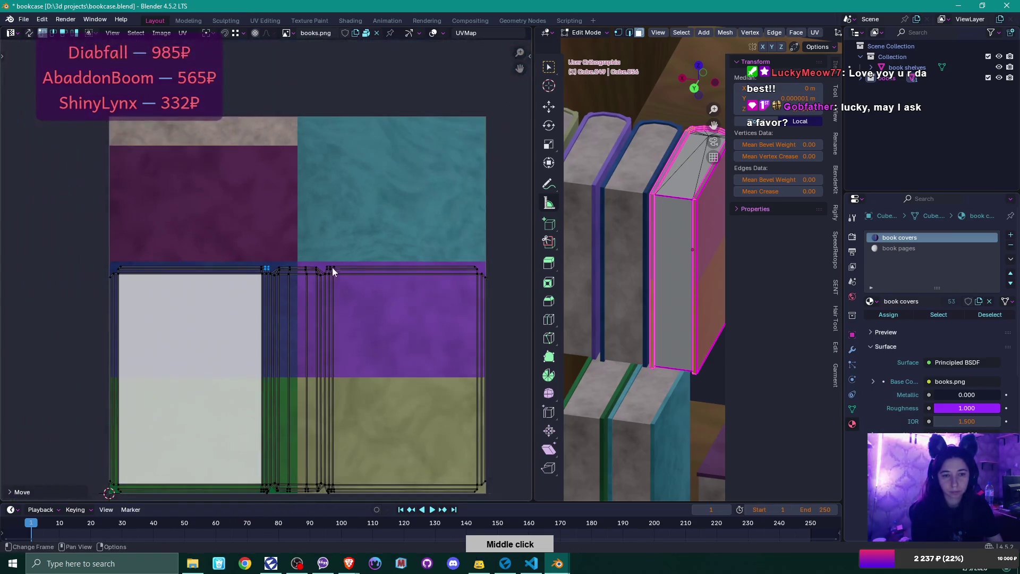
{"action": "scroll", "coordinate": [336, 355], "scroll_direction": "down", "scroll_amount": 3}
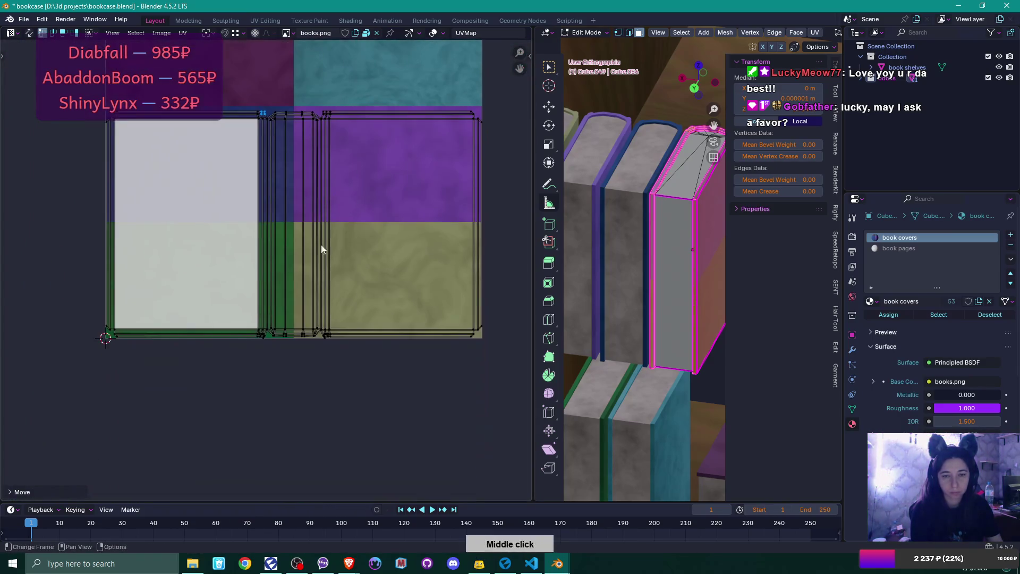
{"action": "scroll", "coordinate": [321, 244], "scroll_direction": "up", "scroll_amount": 2}
{"action": "scroll", "coordinate": [316, 262], "scroll_direction": "up", "scroll_amount": 3}
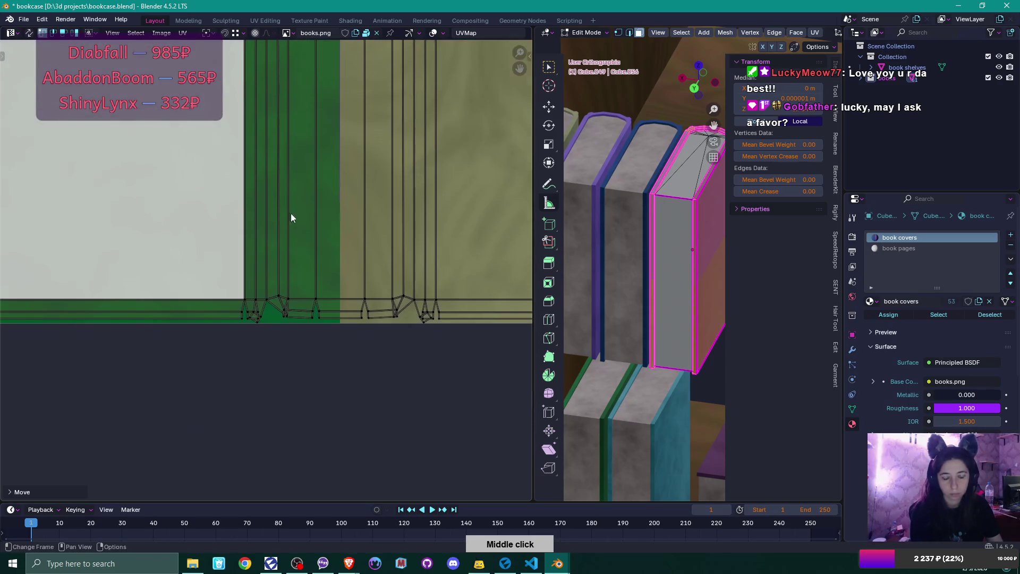
{"action": "scroll", "coordinate": [300, 272], "scroll_direction": "up", "scroll_amount": 3}
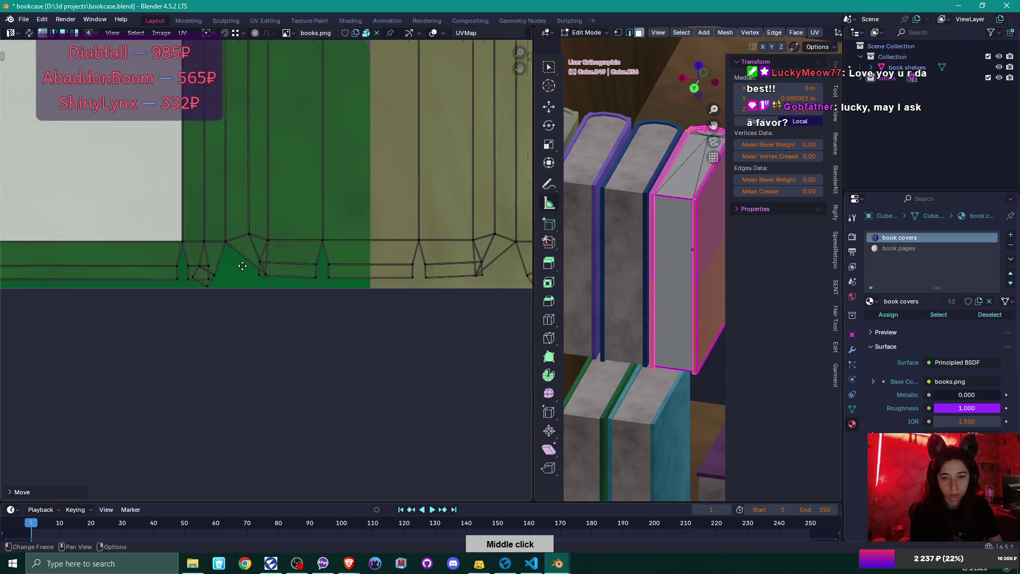
{"action": "scroll", "coordinate": [250, 279], "scroll_direction": "up", "scroll_amount": 2}
{"action": "left_click", "coordinate": [177, 260], "text": "shift"}
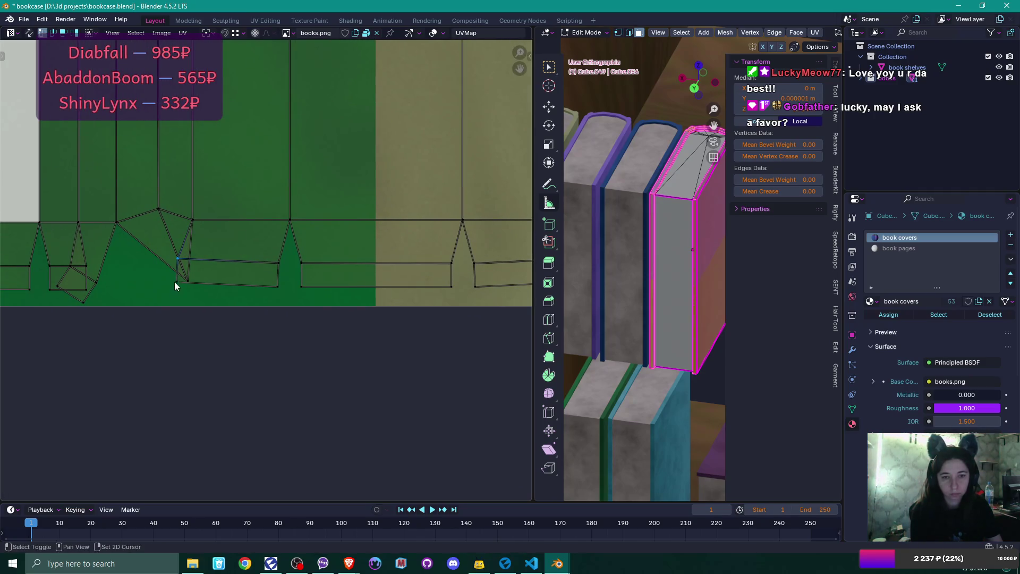
{"action": "key", "text": "g"}
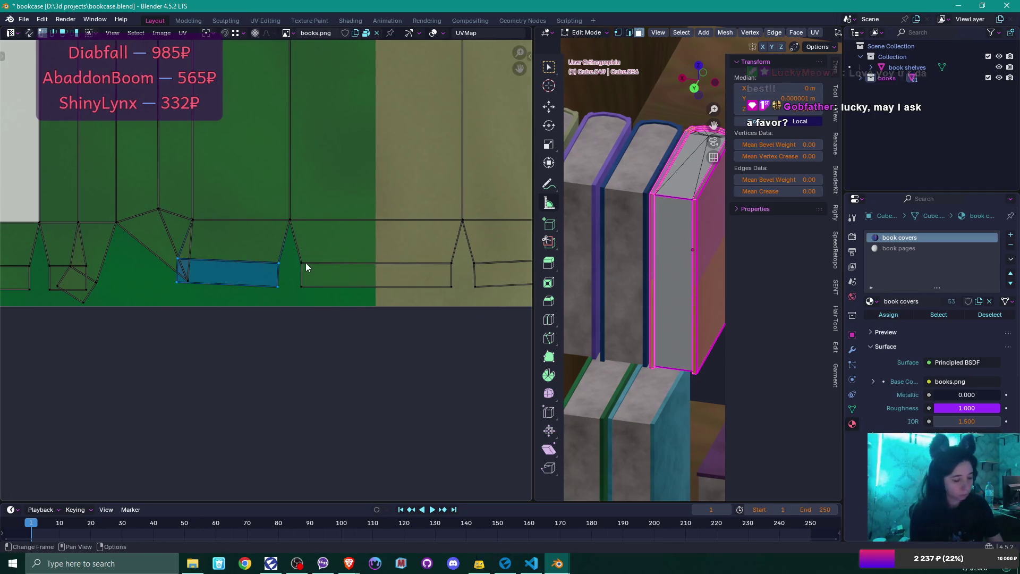
{"action": "left_click", "coordinate": [328, 263]}
{"action": "middle_click", "coordinate": [364, 259]}
{"action": "left_click_drag", "start_coordinate": [363, 259], "coordinate": [496, 261]}
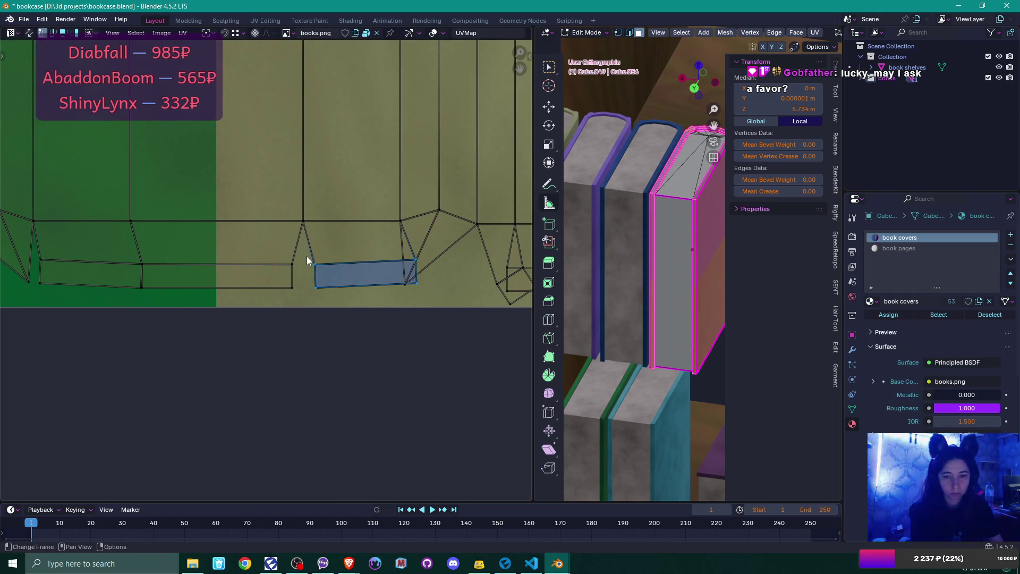
{"action": "key", "text": "g"}
{"action": "left_click", "coordinate": [284, 264]}
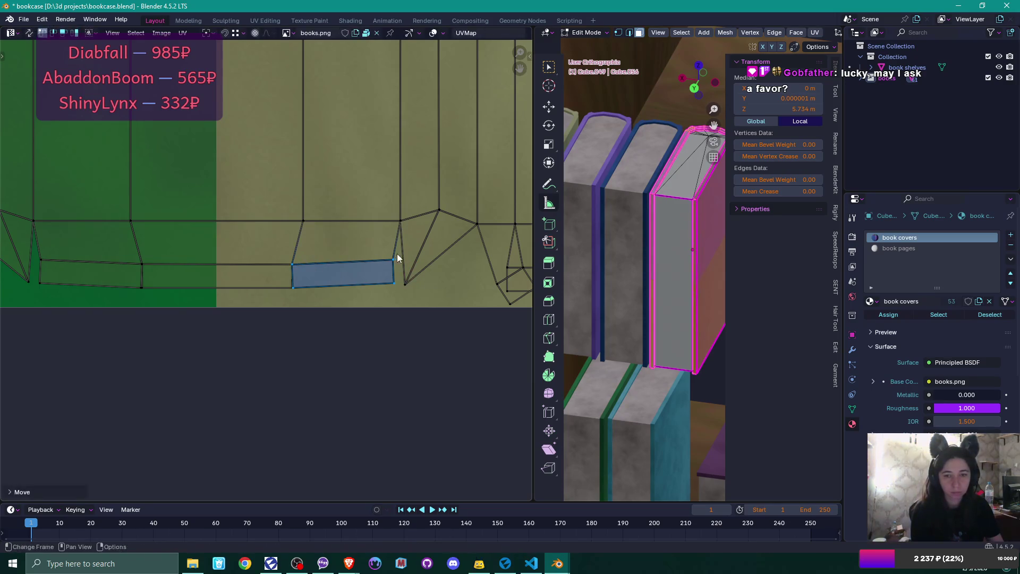
Step: Move the stray vertex at the bottom corner into line with its neighbours
{"action": "middle_click", "coordinate": [383, 266]}
{"action": "left_click", "coordinate": [370, 284]}
{"action": "key", "text": "g"}
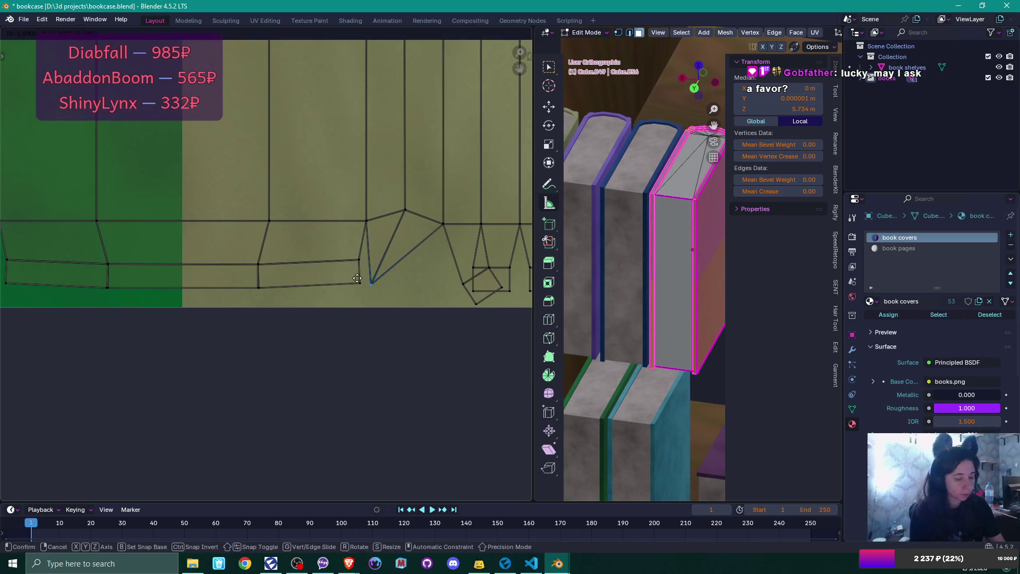
{"action": "left_click", "coordinate": [353, 276]}
{"action": "middle_click", "coordinate": [352, 276]}
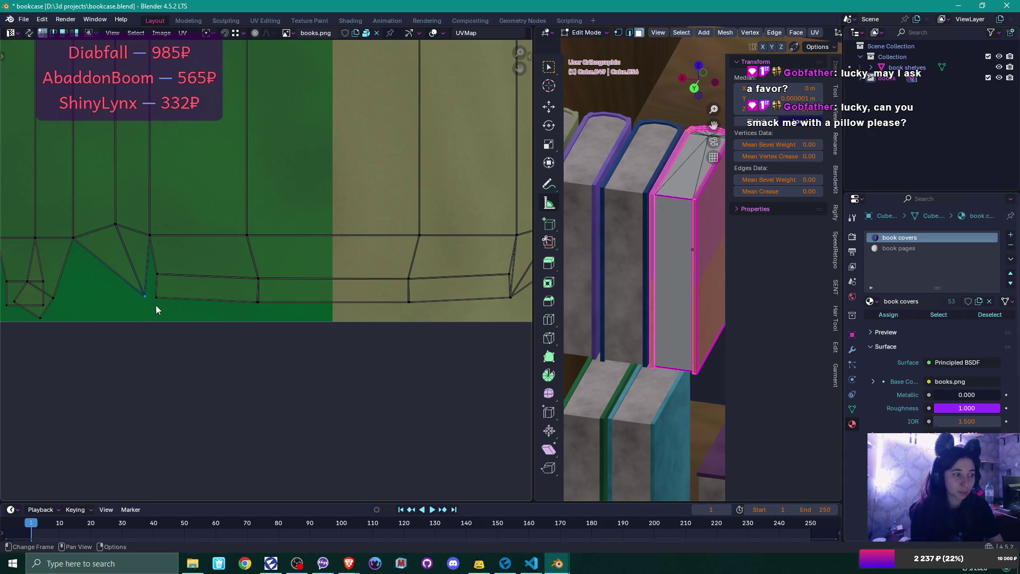
Step: Nudge a UV vertex right and shift the small green-strip quad left
{"action": "key", "text": "g"}
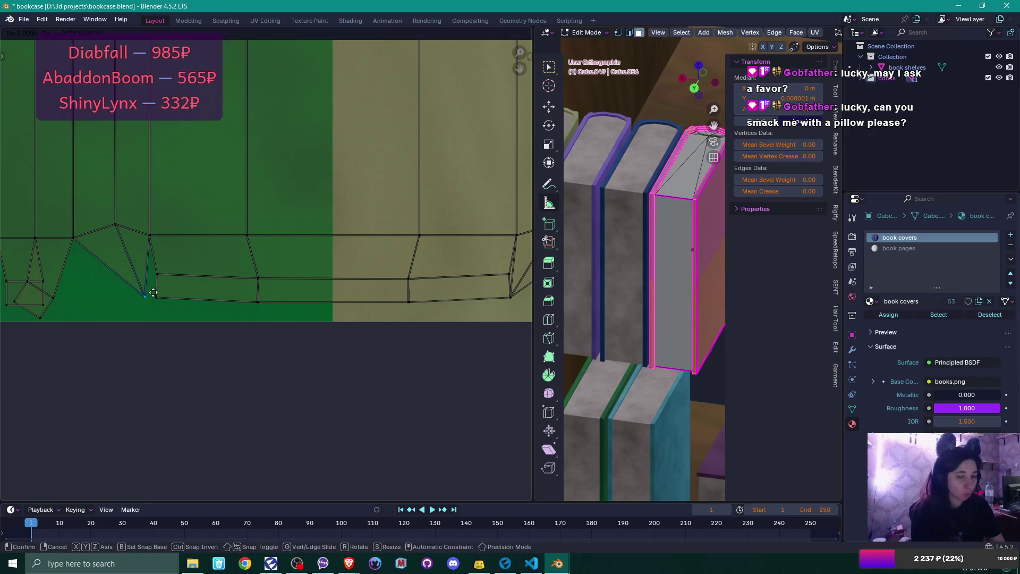
{"action": "left_click", "coordinate": [159, 293]}
{"action": "middle_click", "coordinate": [164, 267]}
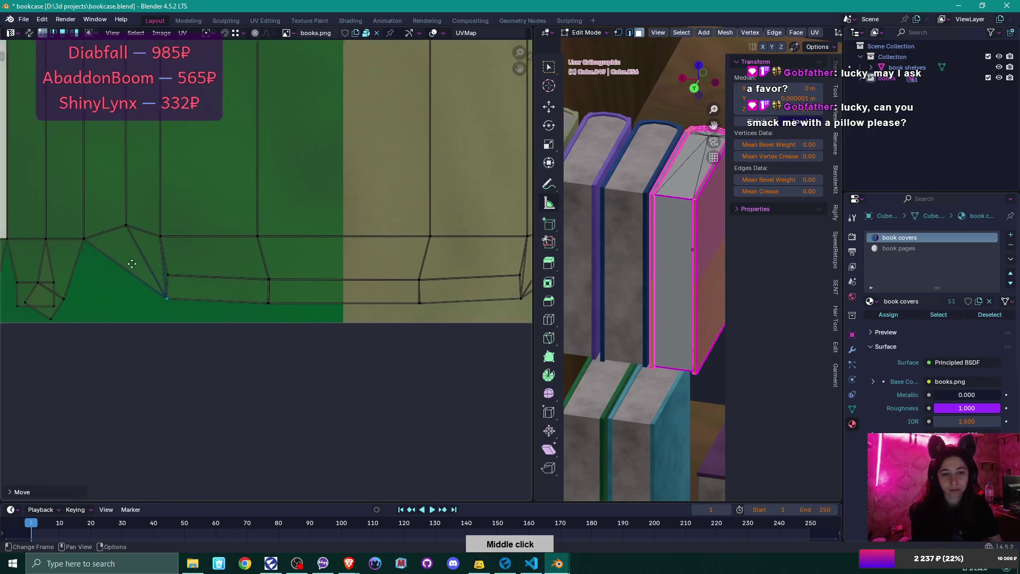
{"action": "left_click", "coordinate": [234, 303]}
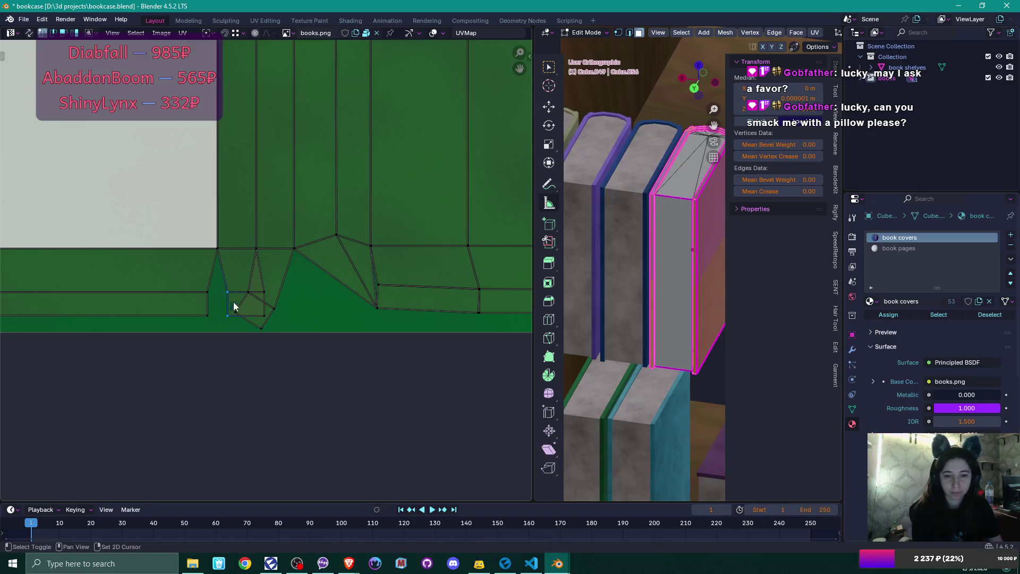
{"action": "left_click", "coordinate": [218, 291], "text": "ctrl"}
{"action": "key", "text": "g"}
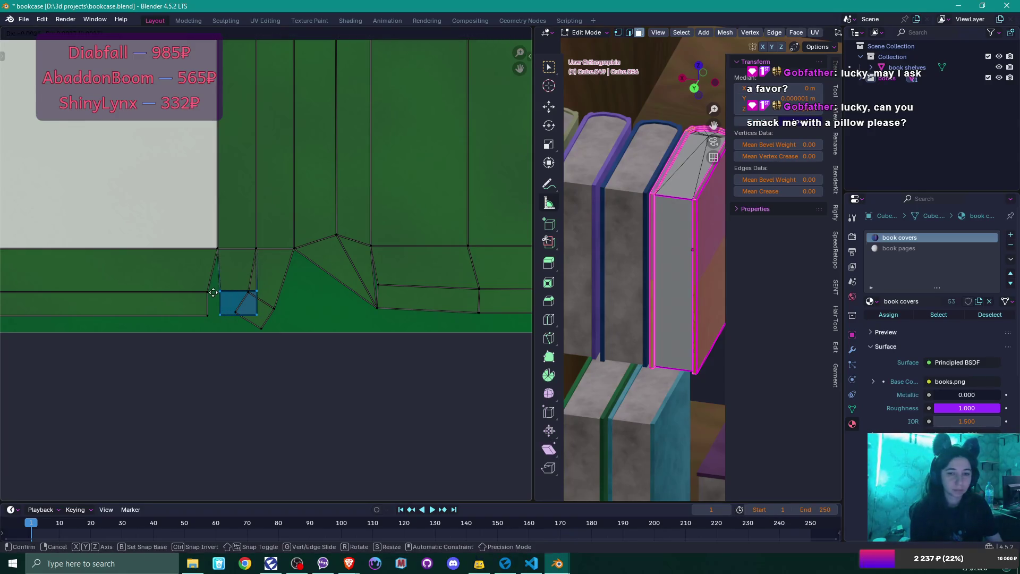
{"action": "left_click", "coordinate": [209, 292]}
Step: Rotate the small connected UV island upright and move it into line with the strip
{"action": "middle_click", "coordinate": [129, 267]}
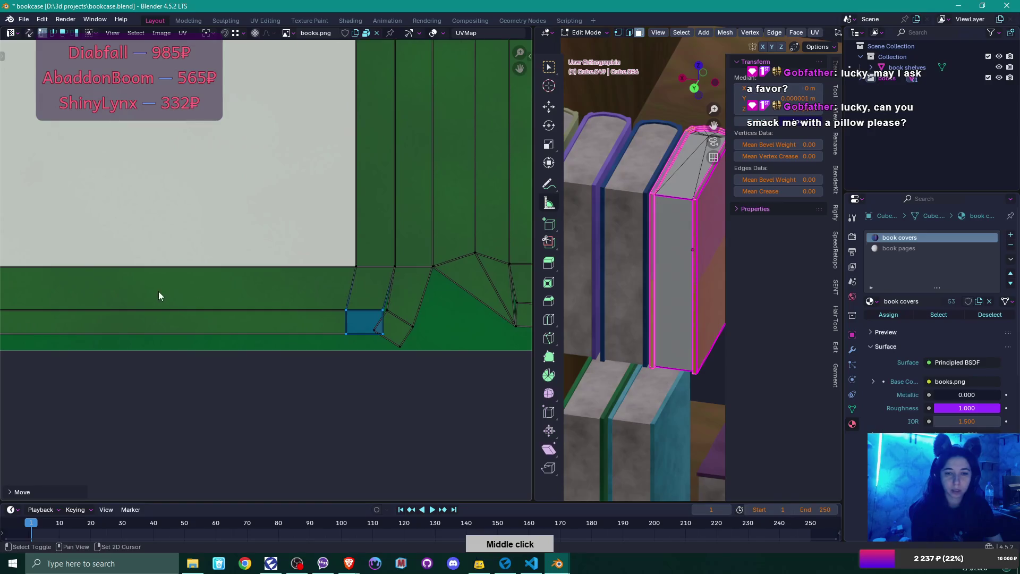
{"action": "mouse_move", "coordinate": [195, 291]}
{"action": "left_mouse_down"}
{"action": "mouse_move", "coordinate": [255, 285]}
{"action": "mouse_move", "coordinate": [300, 257]}
{"action": "mouse_move", "coordinate": [382, 255]}
{"action": "mouse_move", "coordinate": [360, 241]}
{"action": "left_mouse_up"}
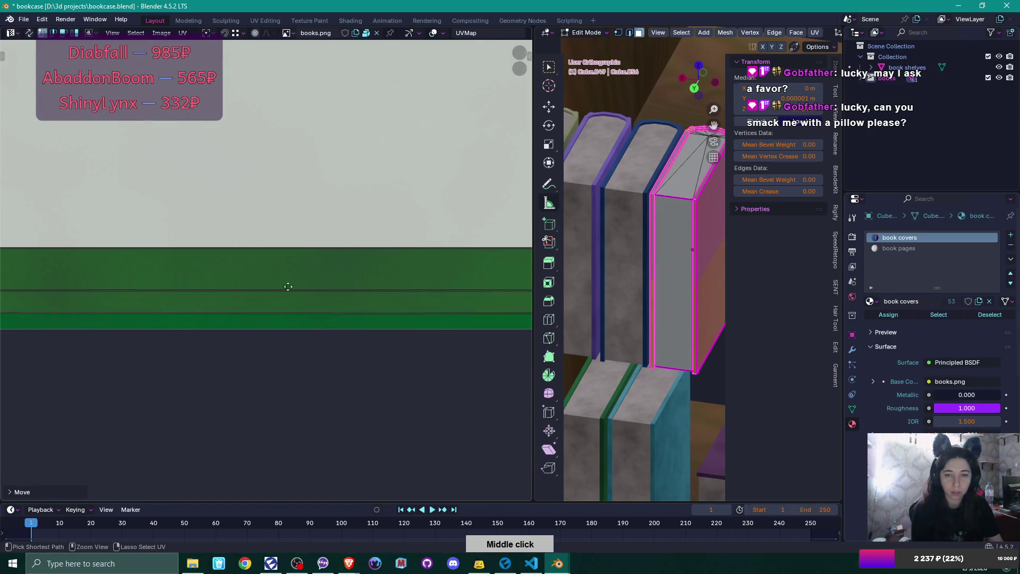
{"action": "scroll", "coordinate": [287, 293], "scroll_direction": "down", "scroll_amount": 5}
{"action": "scroll", "coordinate": [266, 337], "scroll_direction": "up", "scroll_amount": 8}
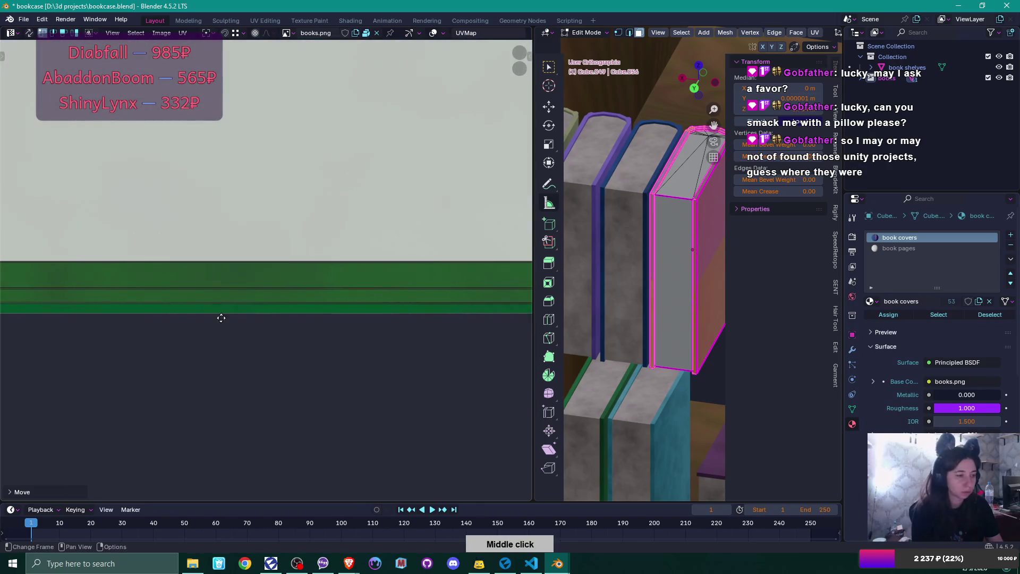
{"action": "left_click_drag", "start_coordinate": [257, 310], "coordinate": [196, 315]}
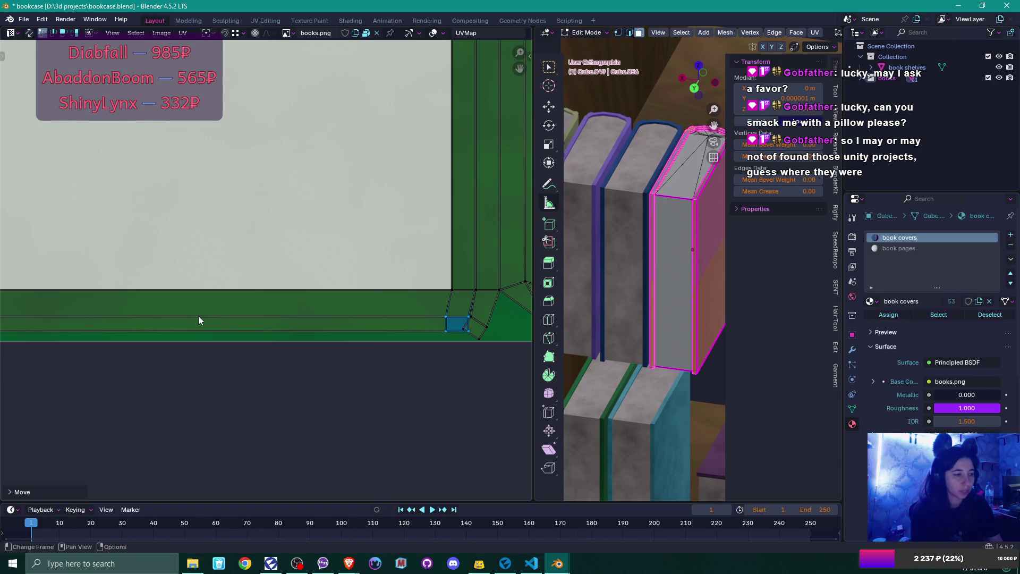
{"action": "scroll", "coordinate": [242, 311], "scroll_direction": "up", "scroll_amount": 1}
{"action": "left_click_drag", "start_coordinate": [257, 281], "coordinate": [173, 245]}
{"action": "scroll", "coordinate": [251, 291], "scroll_direction": "up", "scroll_amount": 3}
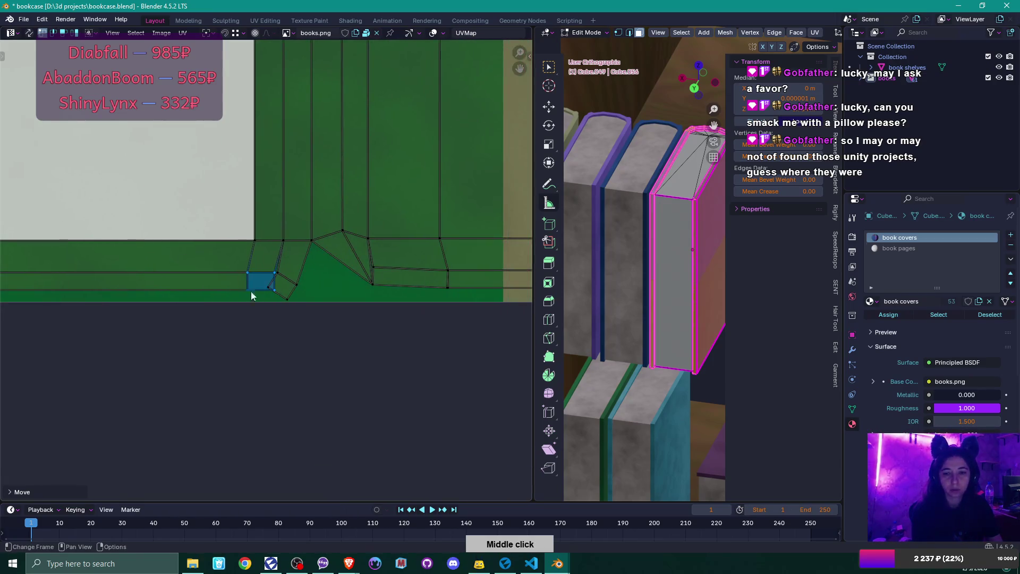
{"action": "left_click", "coordinate": [276, 290]}
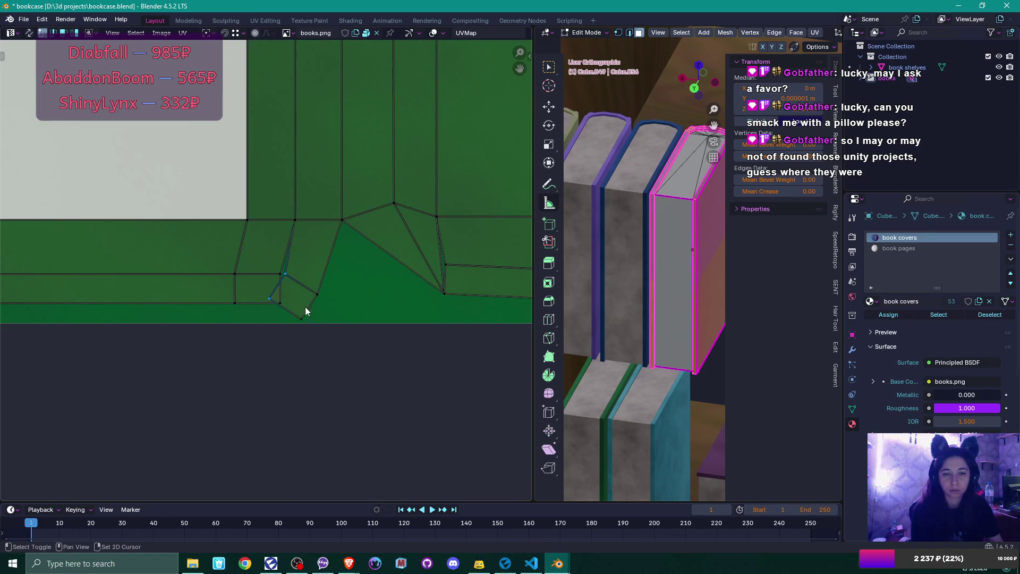
{"action": "key", "text": "ctrl+l"}
{"action": "key", "text": "r"}
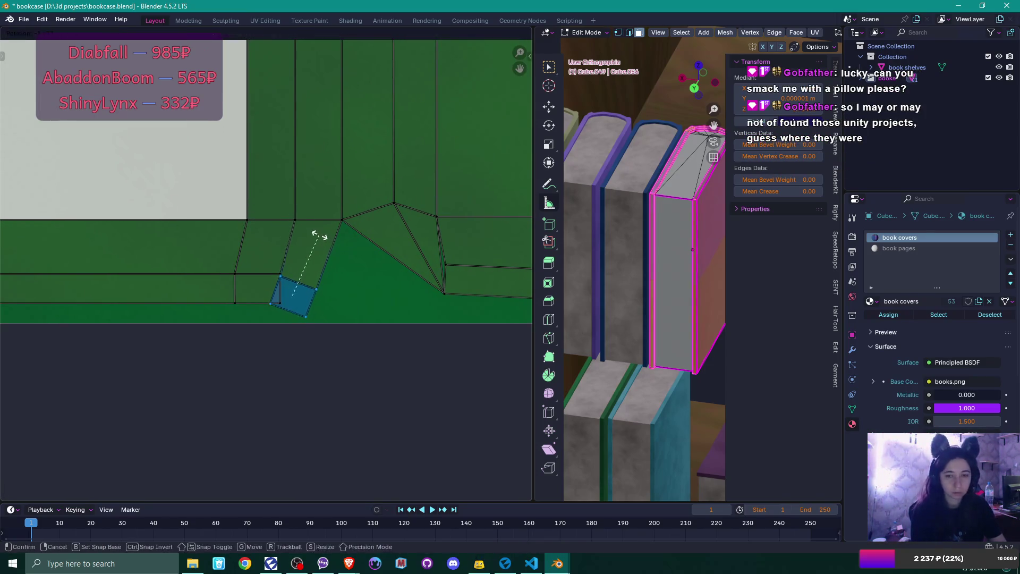
{"action": "left_click", "coordinate": [295, 223]}
{"action": "scroll", "coordinate": [286, 320], "scroll_direction": "up", "scroll_amount": 3}
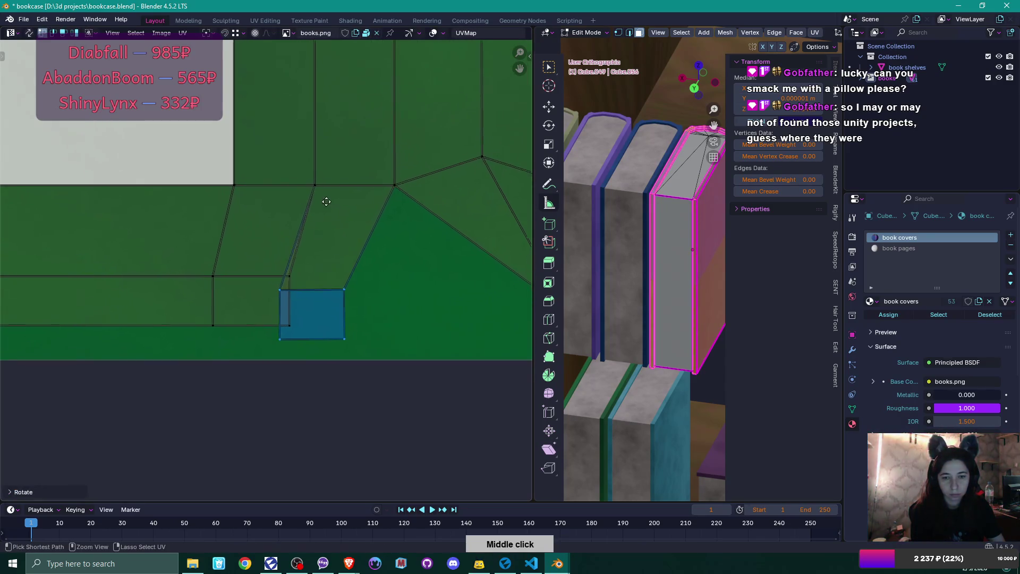
{"action": "key", "text": "g"}
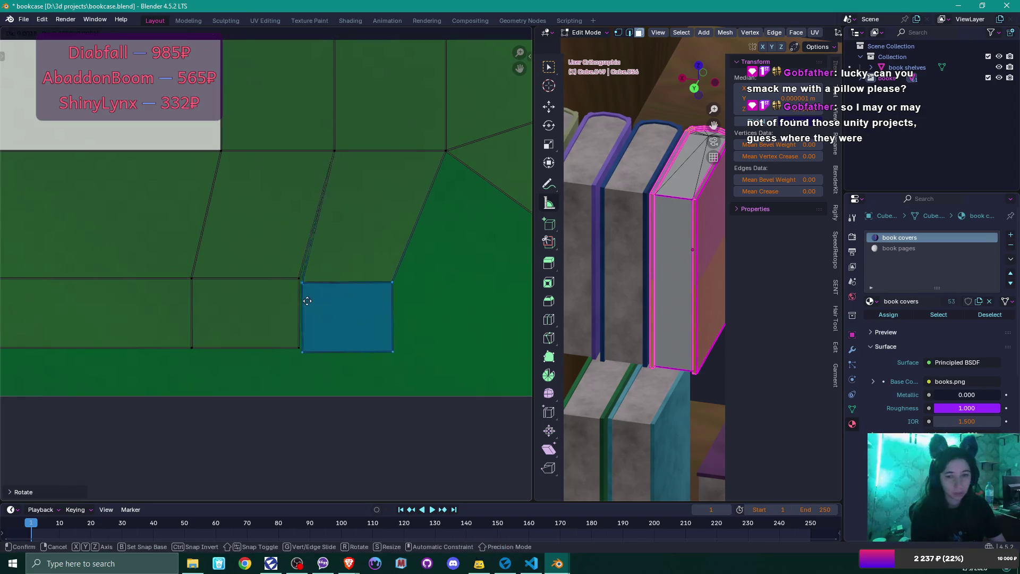
{"action": "left_click", "coordinate": [297, 279]}
Step: Move the small square face on the olive area right beside the strip
{"action": "scroll", "coordinate": [347, 317], "scroll_direction": "down", "scroll_amount": 2}
{"action": "scroll", "coordinate": [347, 317], "scroll_direction": "down", "scroll_amount": 3}
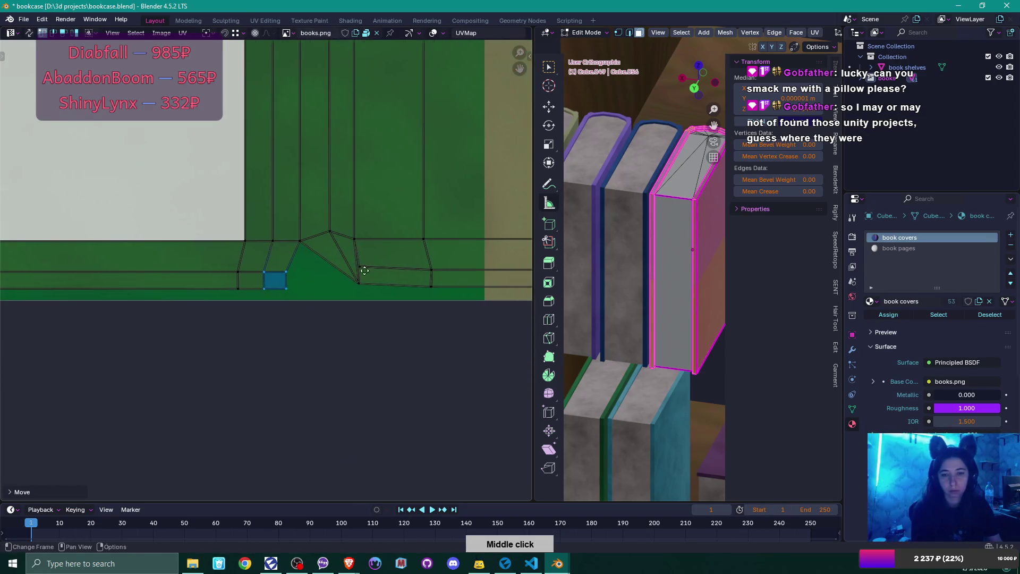
{"action": "scroll", "coordinate": [304, 241], "scroll_direction": "up", "scroll_amount": 3}
{"action": "scroll", "coordinate": [159, 239], "scroll_direction": "up", "scroll_amount": 3}
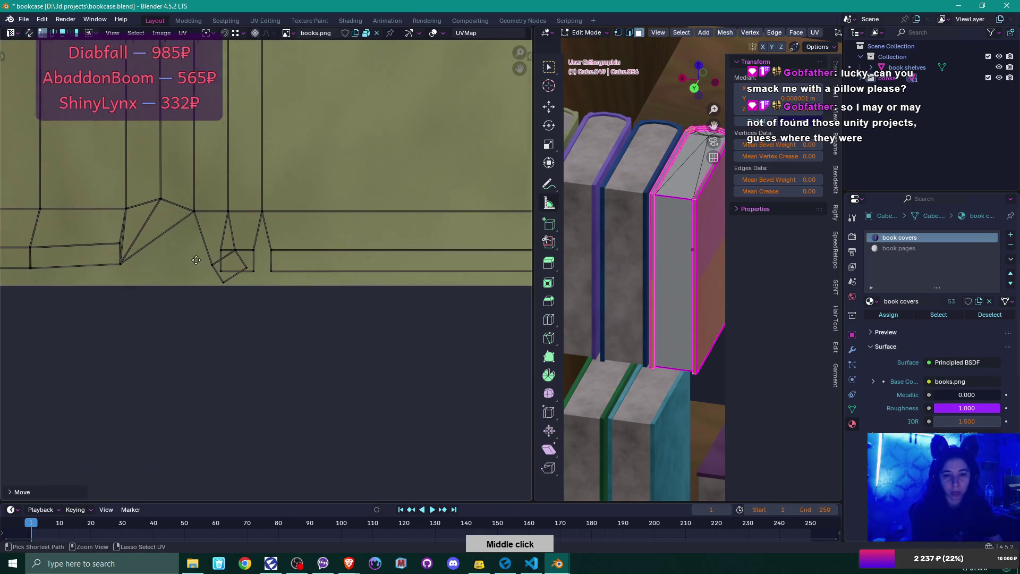
{"action": "left_click", "coordinate": [204, 245]}
{"action": "left_click", "coordinate": [249, 272], "text": "shift"}
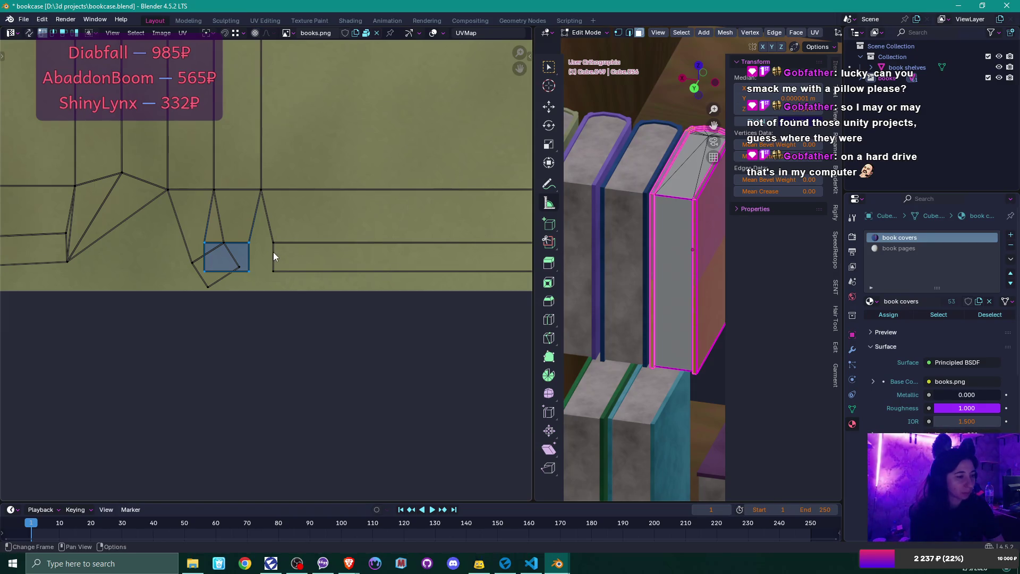
{"action": "key", "text": "g"}
{"action": "left_click", "coordinate": [275, 248]}
Step: Rotate the slanted small face axis-aligned, drop it into place, and zoom out to check
{"action": "left_click", "coordinate": [228, 251]}
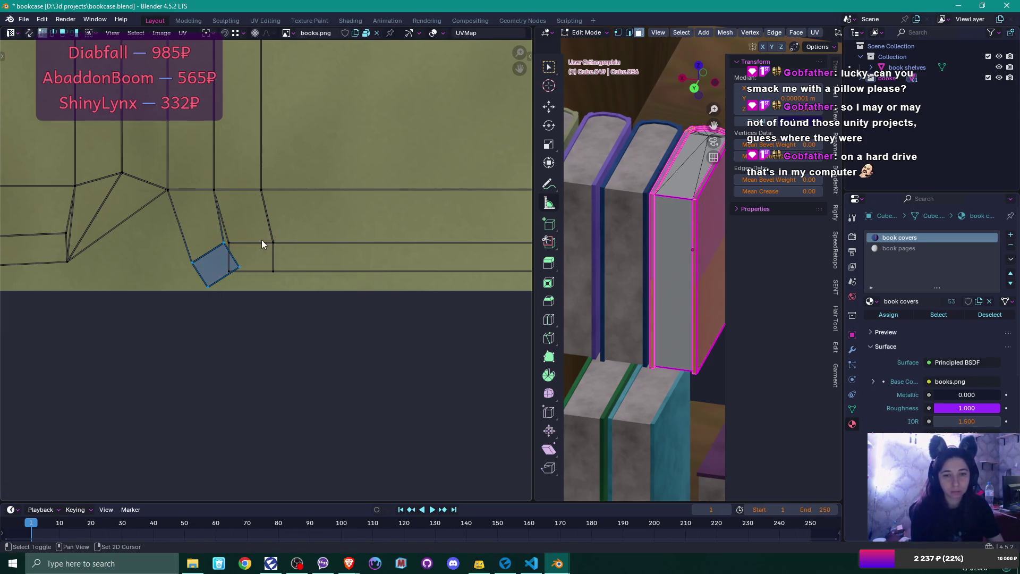
{"action": "key", "text": "r"}
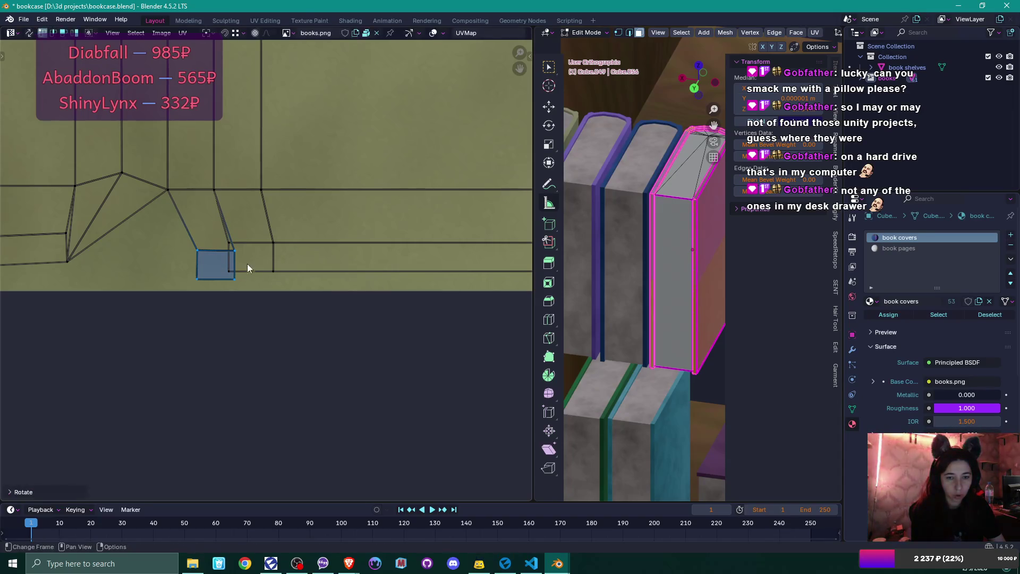
{"action": "left_click", "coordinate": [246, 254]}
{"action": "key", "text": "g"}
{"action": "left_click", "coordinate": [232, 243]}
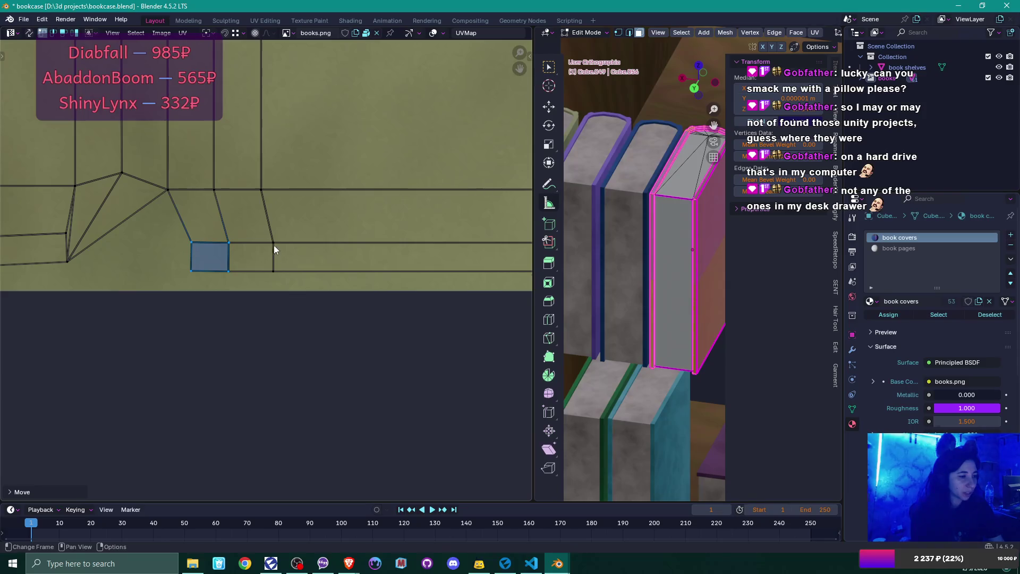
{"action": "scroll", "coordinate": [289, 228], "scroll_direction": "down", "scroll_amount": 5}
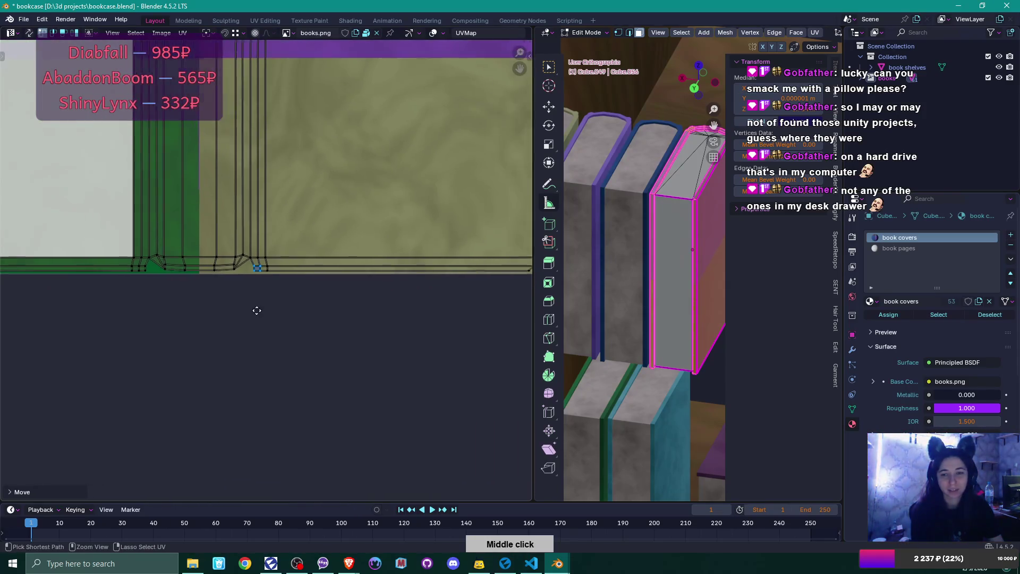
{"action": "scroll", "coordinate": [246, 337], "scroll_direction": "down", "scroll_amount": 2}
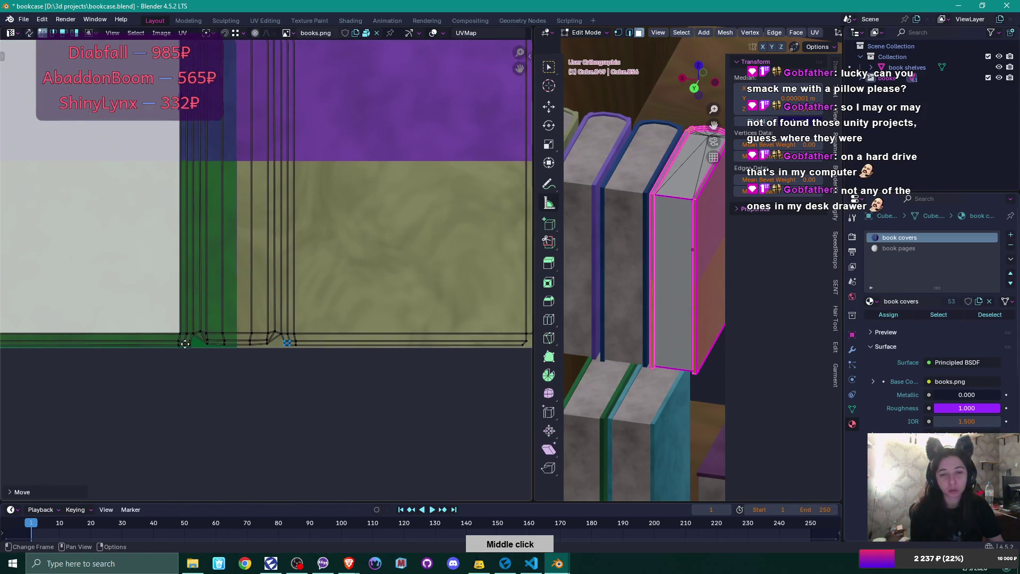
{"action": "scroll", "coordinate": [179, 291], "scroll_direction": "down", "scroll_amount": 2}
{"action": "scroll", "coordinate": [275, 360], "scroll_direction": "up", "scroll_amount": 2}
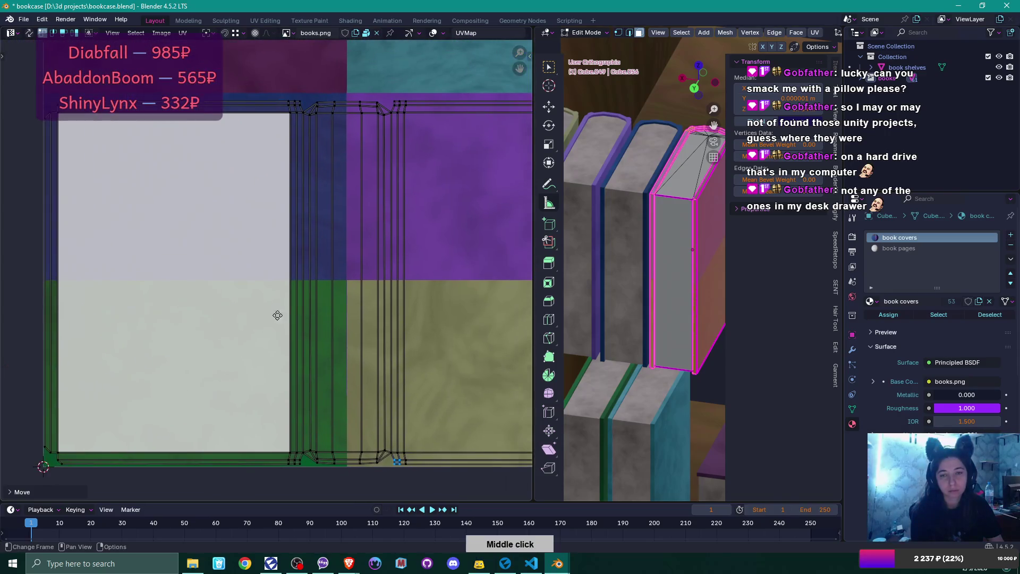
{"action": "scroll", "coordinate": [277, 315], "scroll_direction": "right", "scroll_amount": 5}
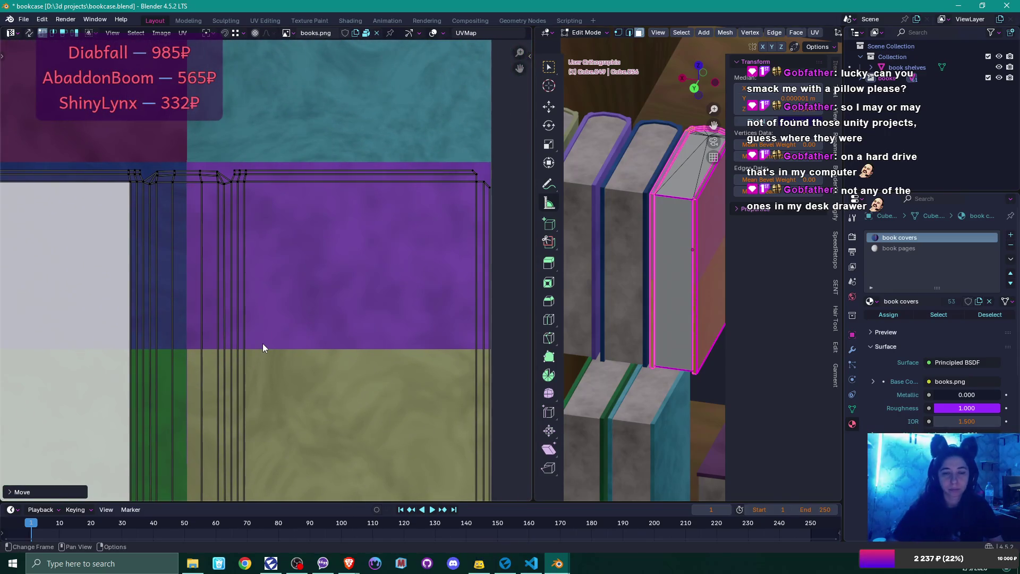
{"action": "scroll", "coordinate": [248, 273], "scroll_direction": "down", "scroll_amount": 3}
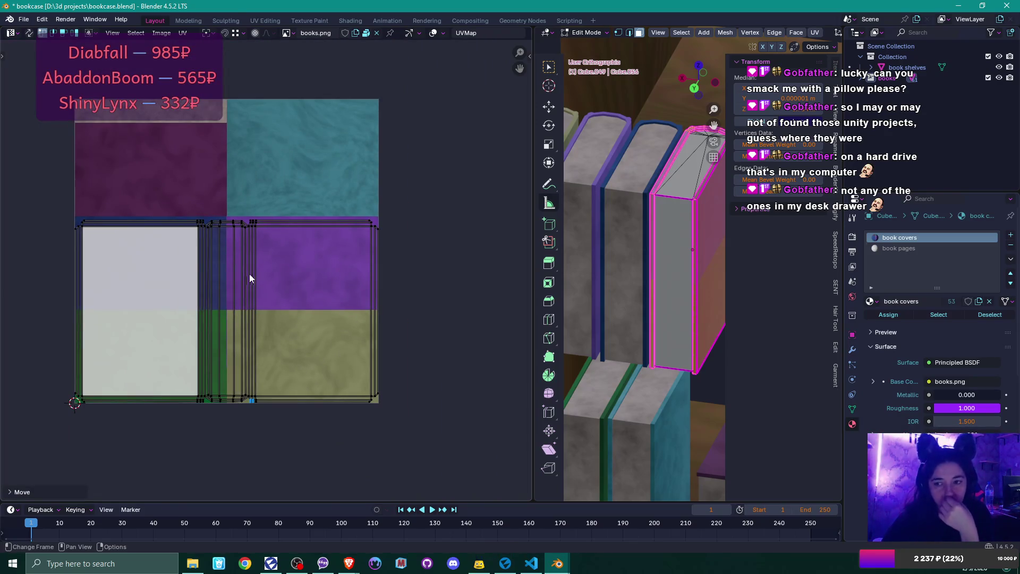
Step: Widen the 3D viewport beside the UV editor and zoom toward the book
{"action": "left_click_drag", "start_coordinate": [533, 221], "coordinate": [200, 220]}
{"action": "left_click_drag", "start_coordinate": [532, 255], "coordinate": [518, 249]}
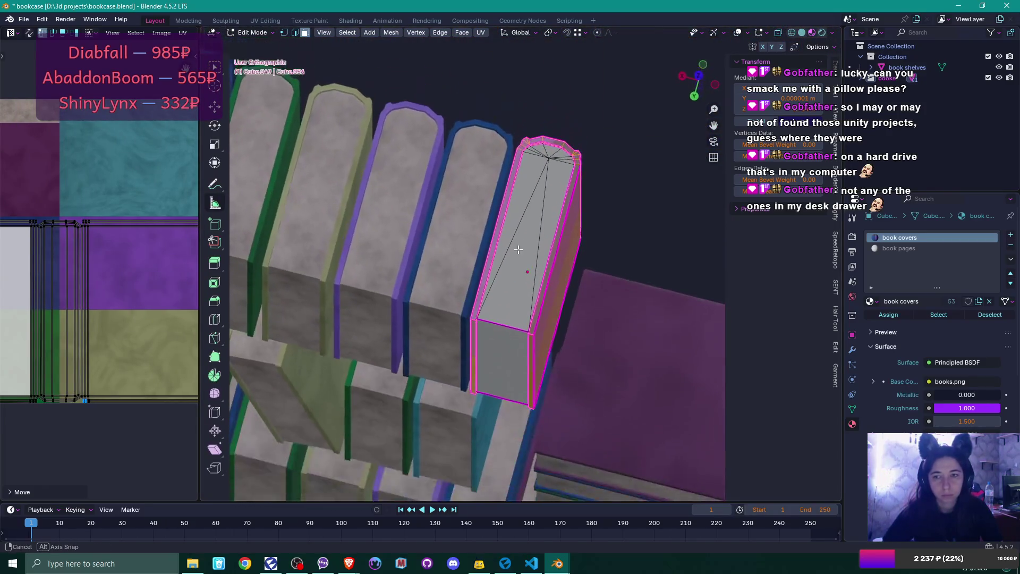
{"action": "scroll", "coordinate": [552, 198], "scroll_direction": "up", "scroll_amount": 2}
{"action": "scroll", "coordinate": [562, 174], "scroll_direction": "up", "scroll_amount": 6}
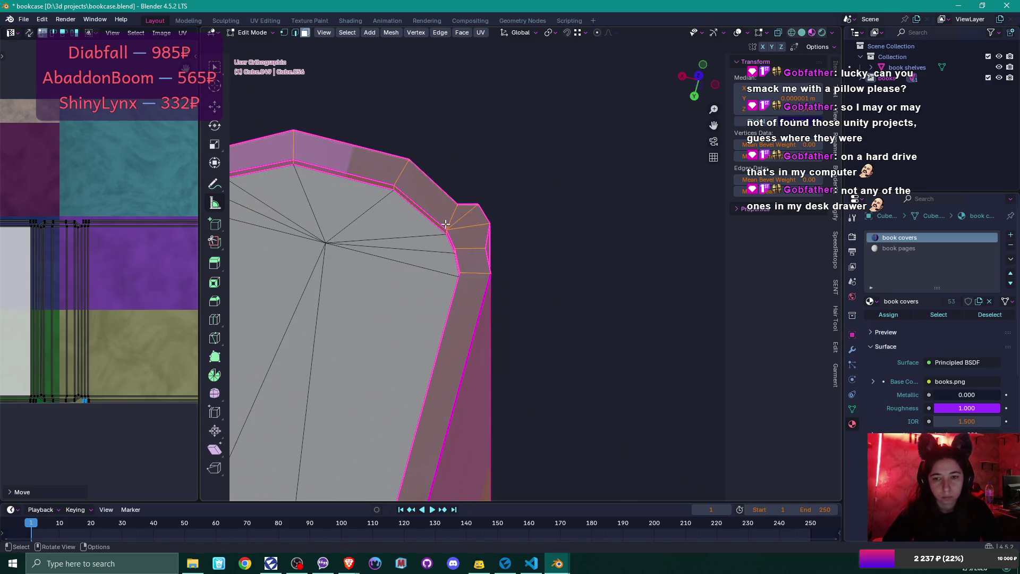
Step: Select the corner triangle and surrounding bevel faces at the book's top corner
{"action": "left_click", "coordinate": [470, 227]}
{"action": "left_click", "coordinate": [472, 218], "text": "shift"}
{"action": "left_click", "coordinate": [474, 236], "text": "shift"}
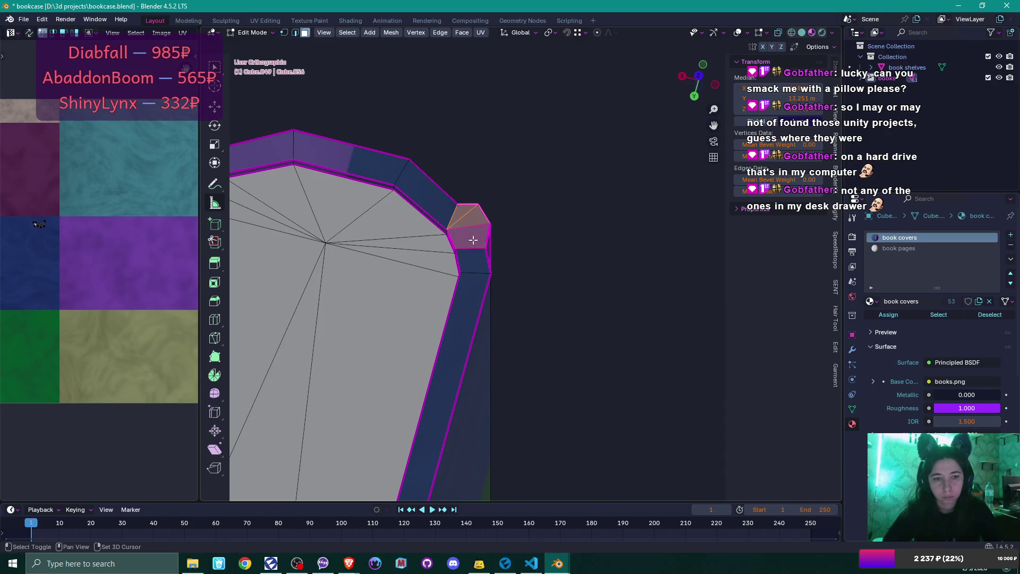
{"action": "left_click", "coordinate": [429, 202], "text": "shift"}
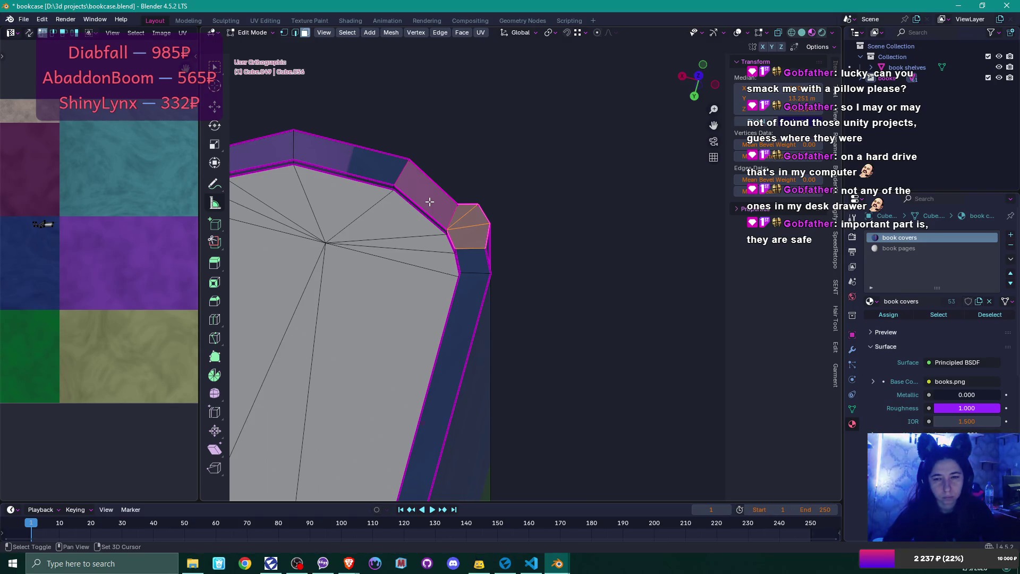
{"action": "mouse_move", "coordinate": [436, 223]}
{"action": "left_mouse_down"}
{"action": "mouse_move", "coordinate": [479, 223]}
{"action": "mouse_move", "coordinate": [470, 208]}
{"action": "mouse_move", "coordinate": [444, 225]}
{"action": "left_mouse_up"}
{"action": "left_click", "coordinate": [448, 229], "text": "shift"}
{"action": "left_click", "coordinate": [455, 235], "text": "shift"}
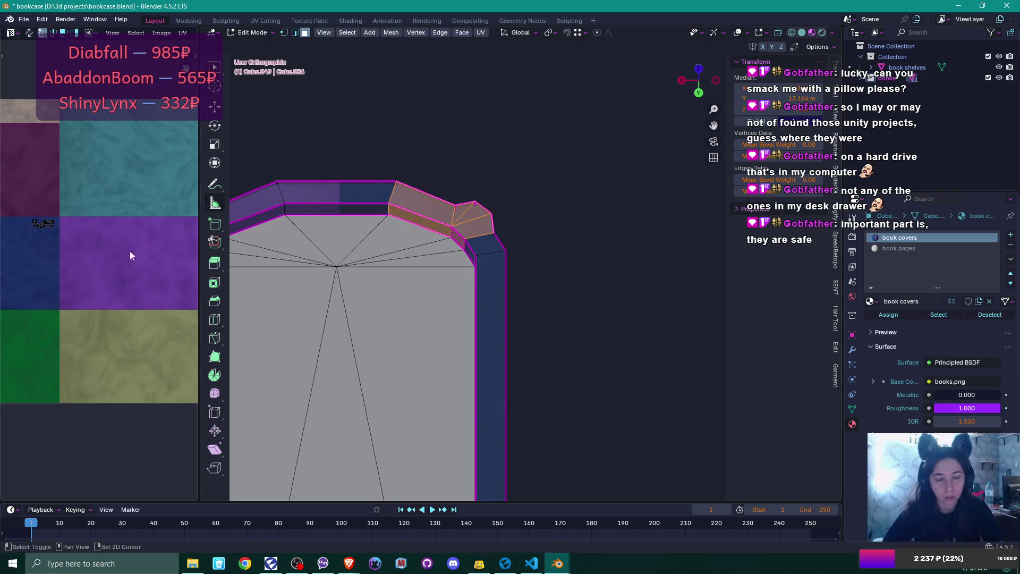
{"action": "scroll", "coordinate": [80, 250], "scroll_direction": "up", "scroll_amount": 5}
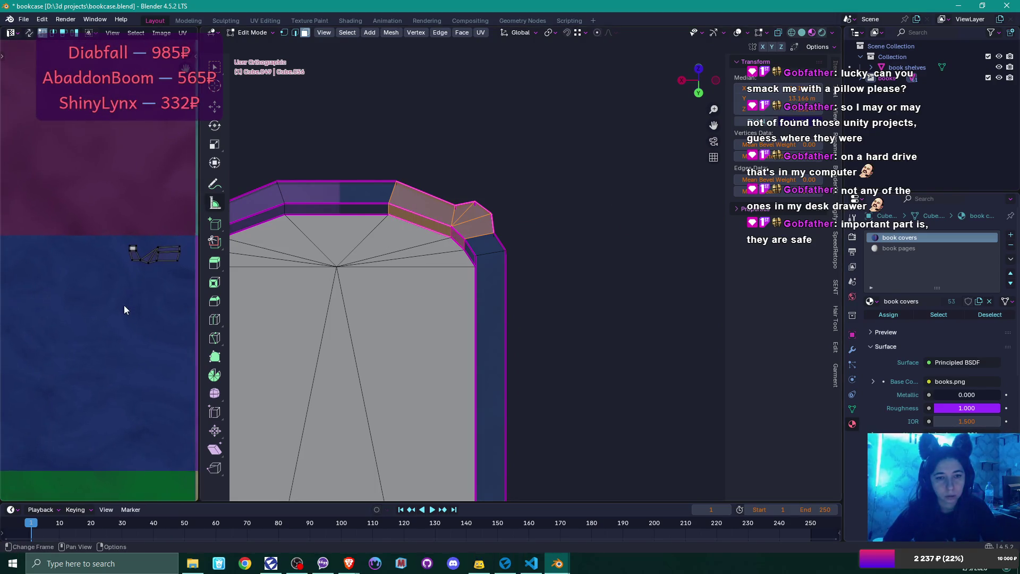
{"action": "scroll", "coordinate": [127, 292], "scroll_direction": "up", "scroll_amount": 2}
{"action": "scroll", "coordinate": [255, 301], "scroll_direction": "up", "scroll_amount": 1}
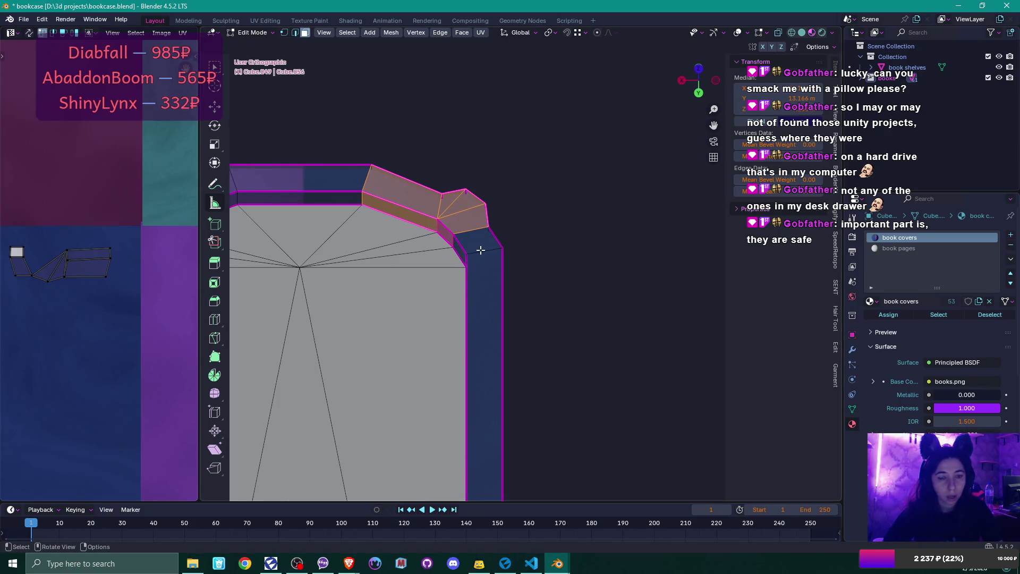
Step: Reselect the small triangle with its adjacent quad, making the triangle active
{"action": "left_click", "coordinate": [444, 206]}
{"action": "left_click", "coordinate": [431, 206], "text": "shift"}
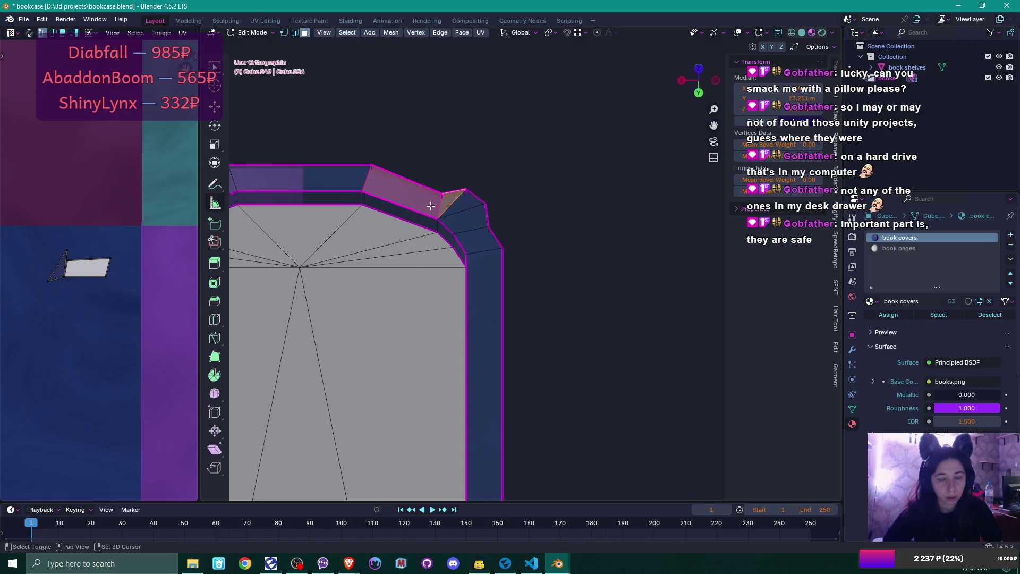
{"action": "left_click", "coordinate": [461, 206], "text": "shift"}
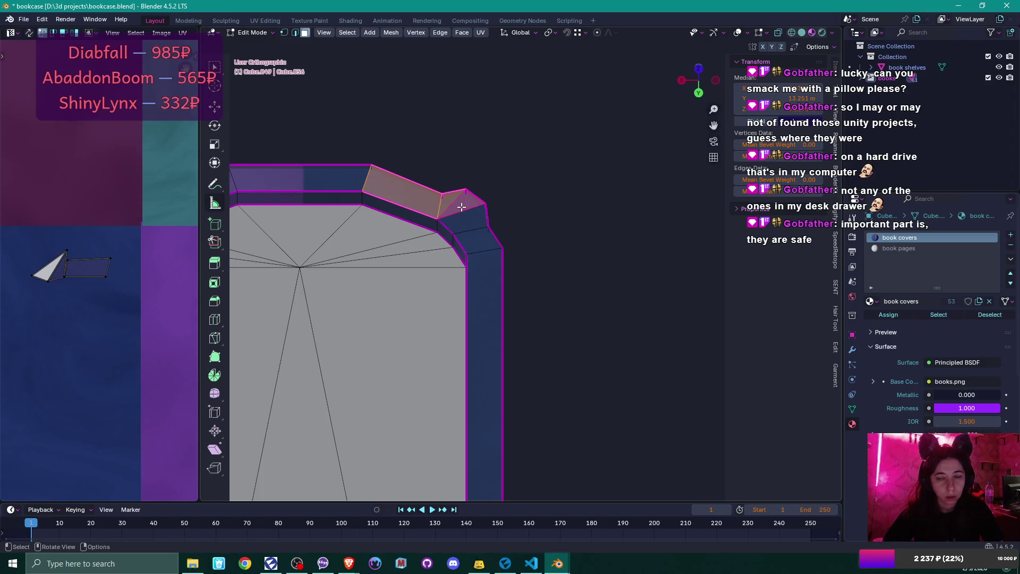
Step: Select the linked book mesh and nudge the corner-triangle UV vertices to remove the stretching
{"action": "key", "text": "l"}
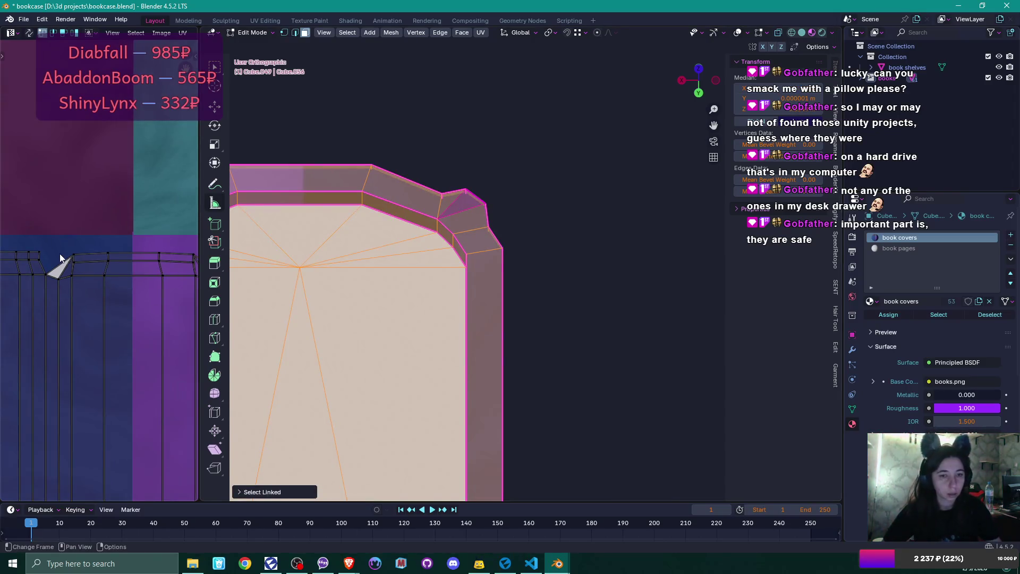
{"action": "key", "text": "g"}
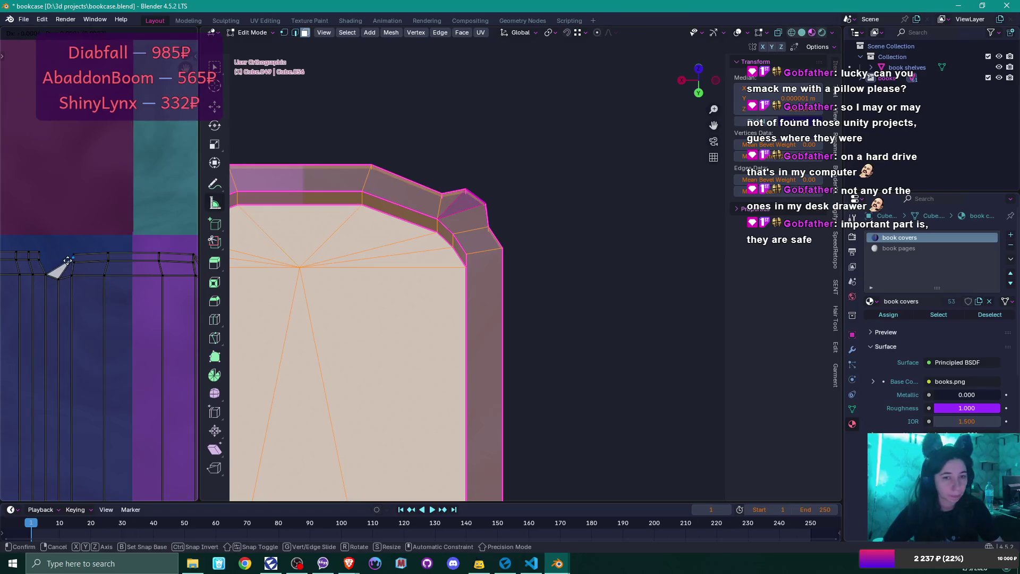
{"action": "left_click", "coordinate": [68, 266]}
{"action": "scroll", "coordinate": [126, 255], "scroll_direction": "right", "scroll_amount": 3}
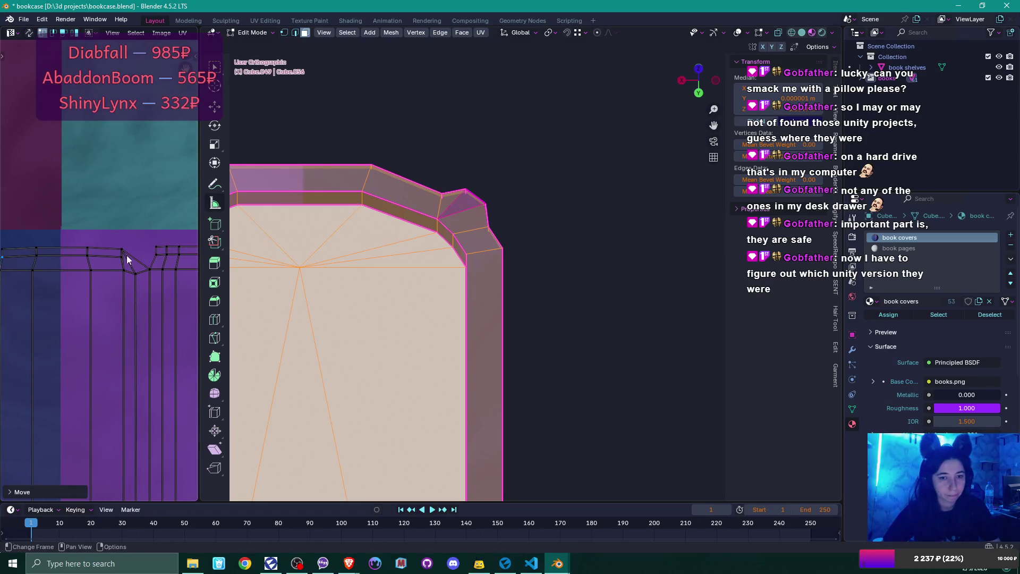
{"action": "left_click_drag", "start_coordinate": [122, 250], "coordinate": [120, 257]}
{"action": "scroll", "coordinate": [124, 271], "scroll_direction": "down", "scroll_amount": 5}
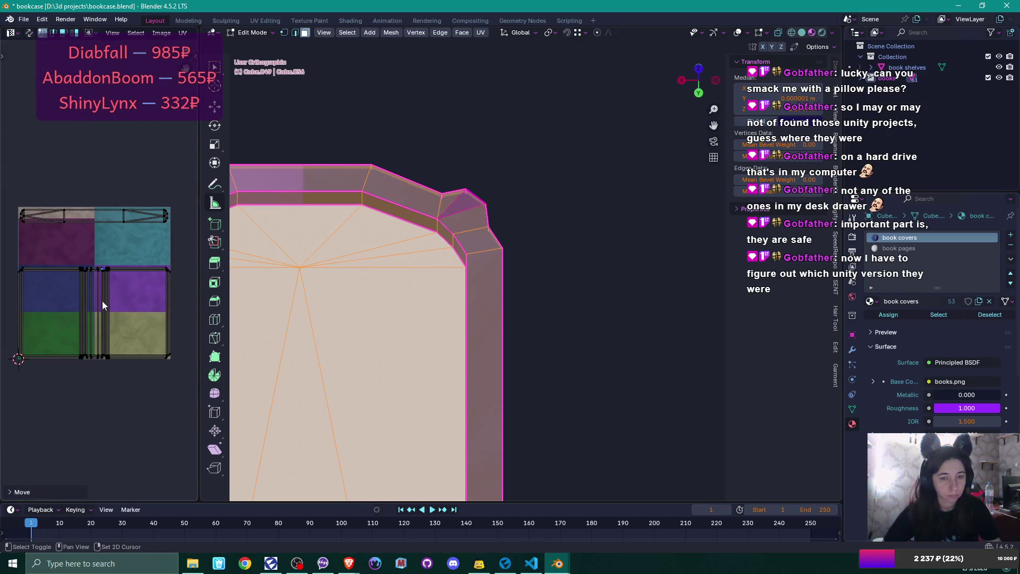
{"action": "scroll", "coordinate": [102, 213], "scroll_direction": "up", "scroll_amount": 4}
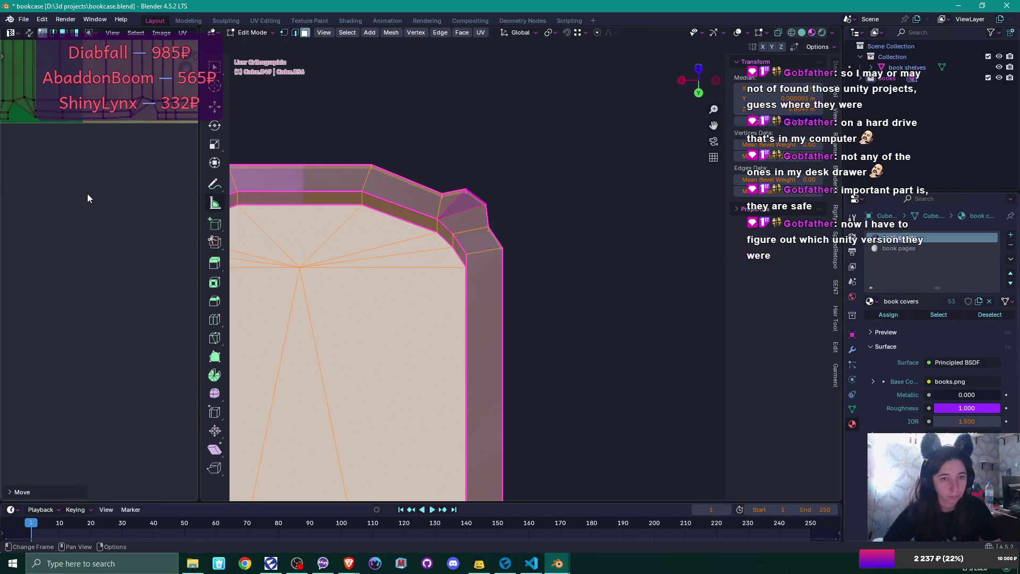
{"action": "left_click_drag", "start_coordinate": [93, 195], "coordinate": [117, 296]}
{"action": "left_click_drag", "start_coordinate": [161, 231], "coordinate": [160, 223]}
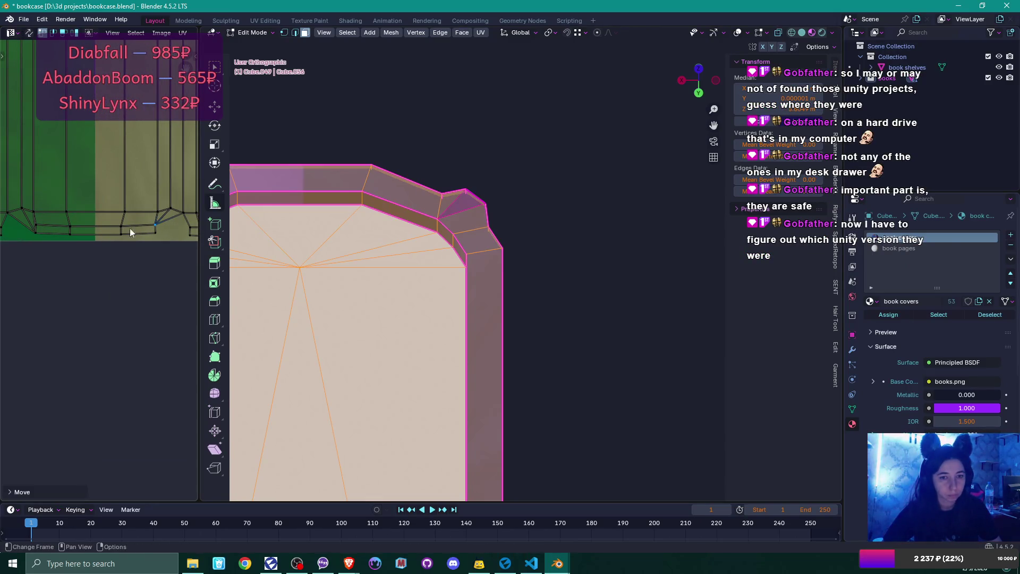
{"action": "left_click", "coordinate": [36, 224]}
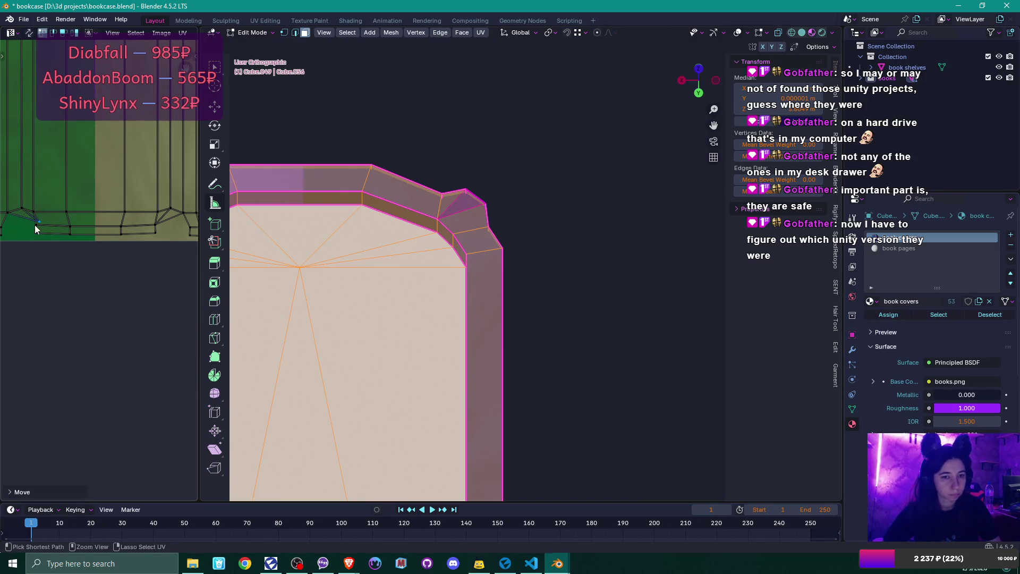
{"action": "left_click_drag", "start_coordinate": [41, 221], "coordinate": [37, 224]}
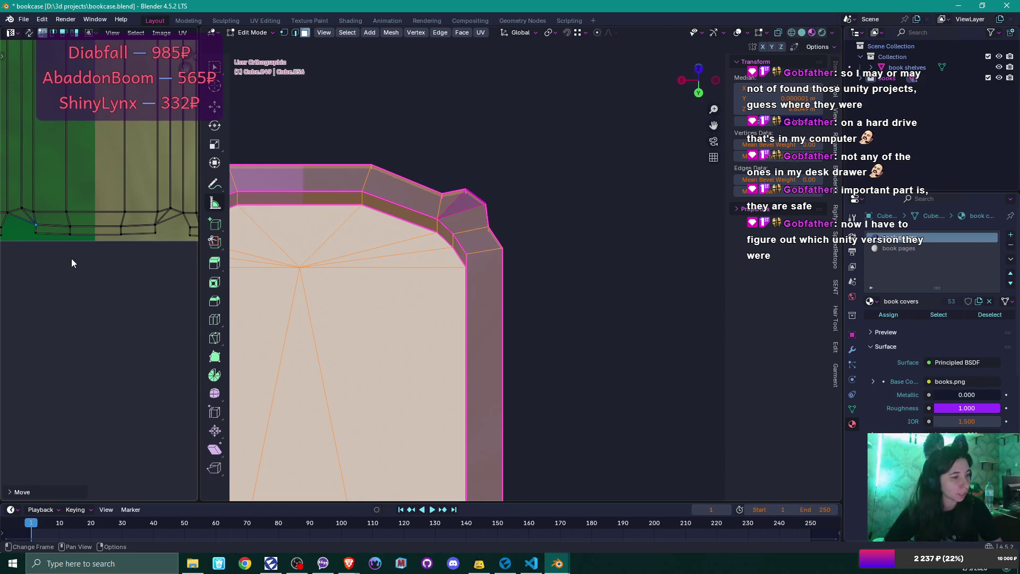
{"action": "scroll", "coordinate": [71, 258], "scroll_direction": "down", "scroll_amount": 5}
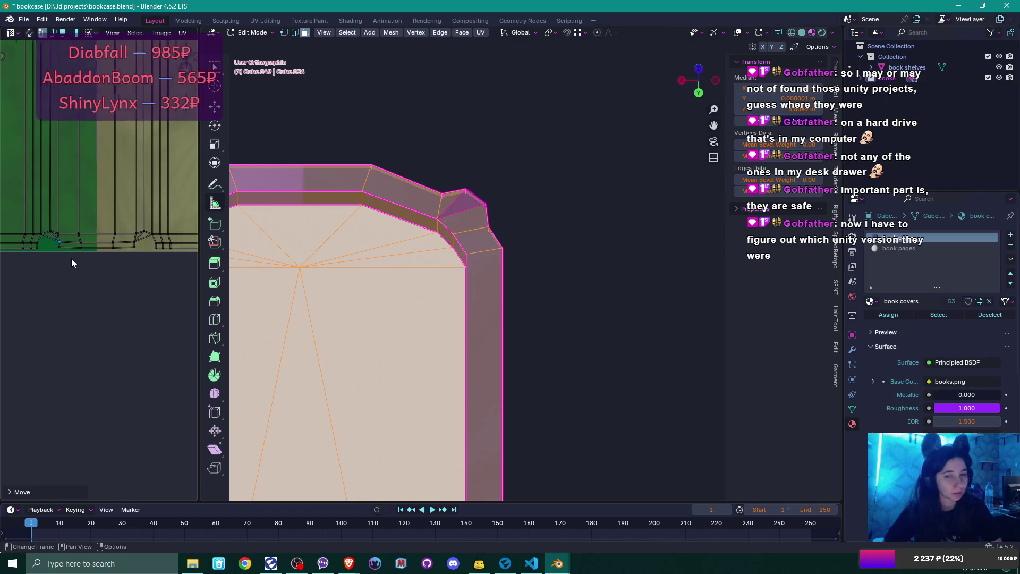
{"action": "scroll", "coordinate": [96, 206], "scroll_direction": "down", "scroll_amount": 4}
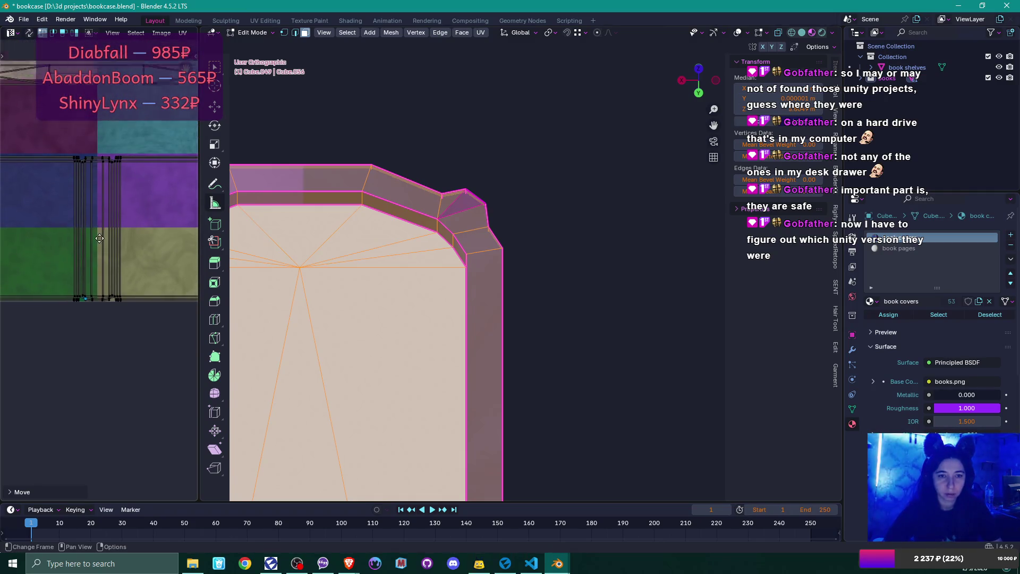
{"action": "scroll", "coordinate": [100, 276], "scroll_direction": "up", "scroll_amount": 1}
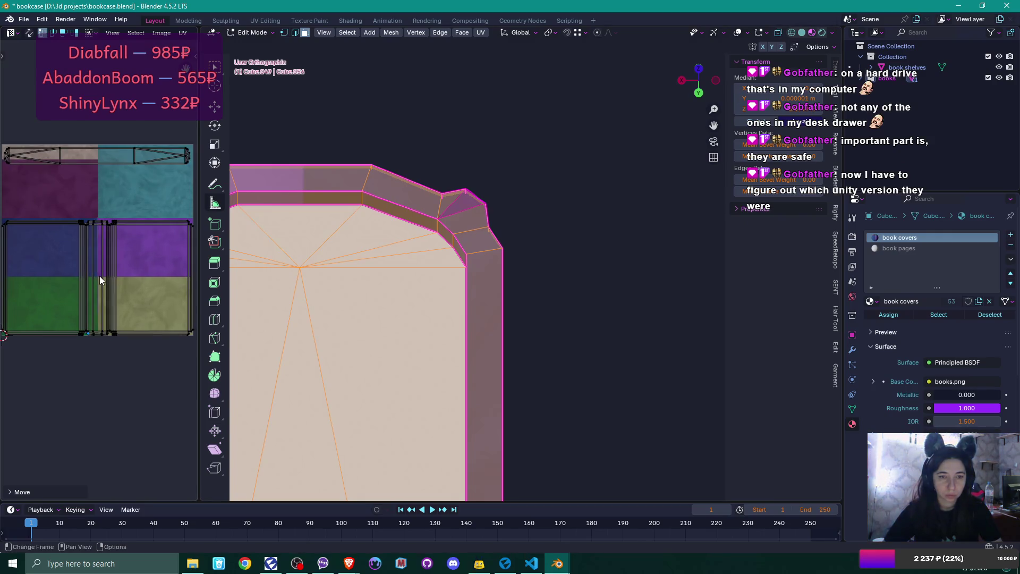
Step: Save bookcase.blend and return to Object Mode
{"action": "key", "text": "ctrl+s"}
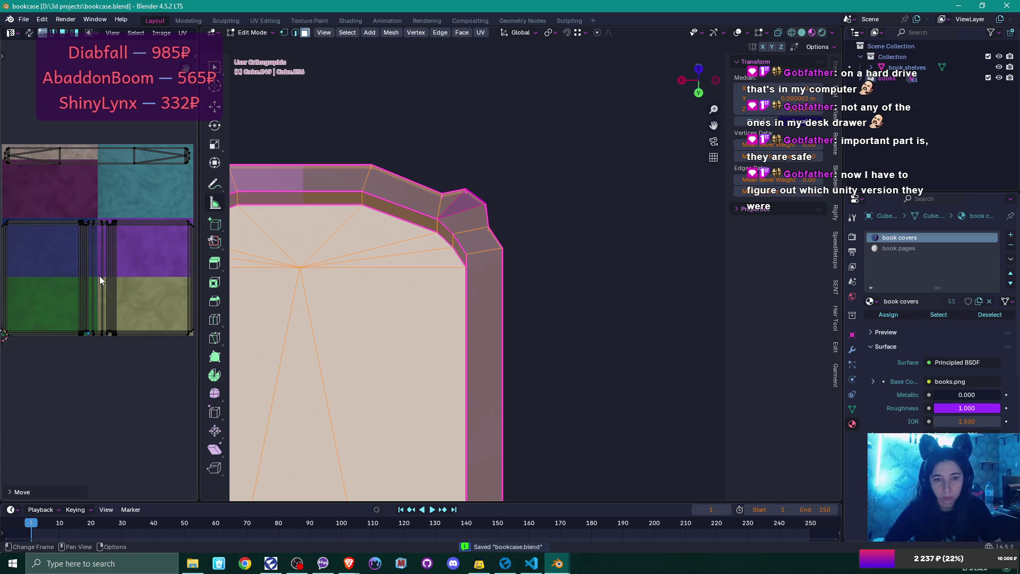
{"action": "scroll", "coordinate": [100, 276], "scroll_direction": "down", "scroll_amount": 3}
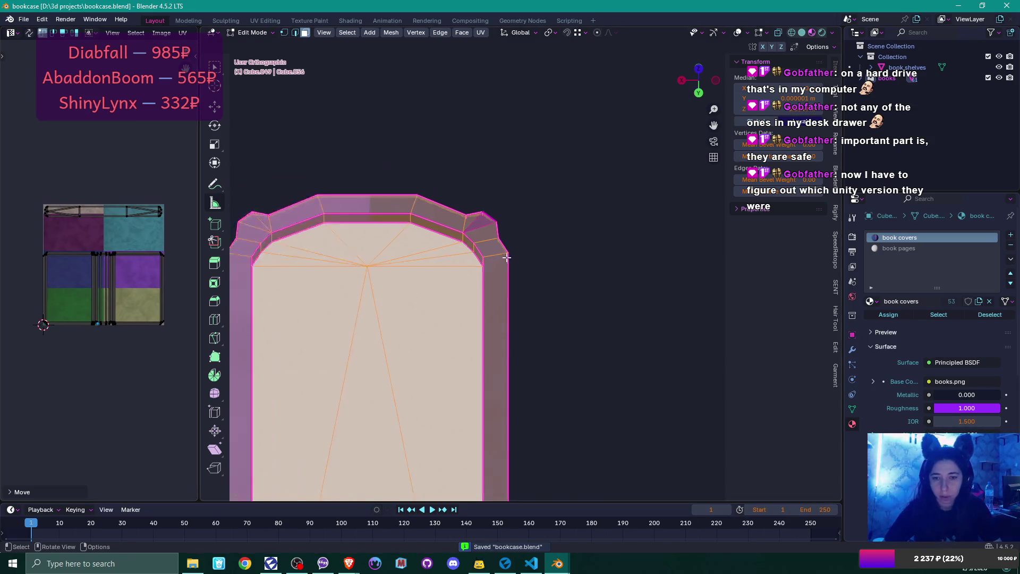
{"action": "key", "text": "Tab"}
{"action": "scroll", "coordinate": [526, 266], "scroll_direction": "down", "scroll_amount": 6}
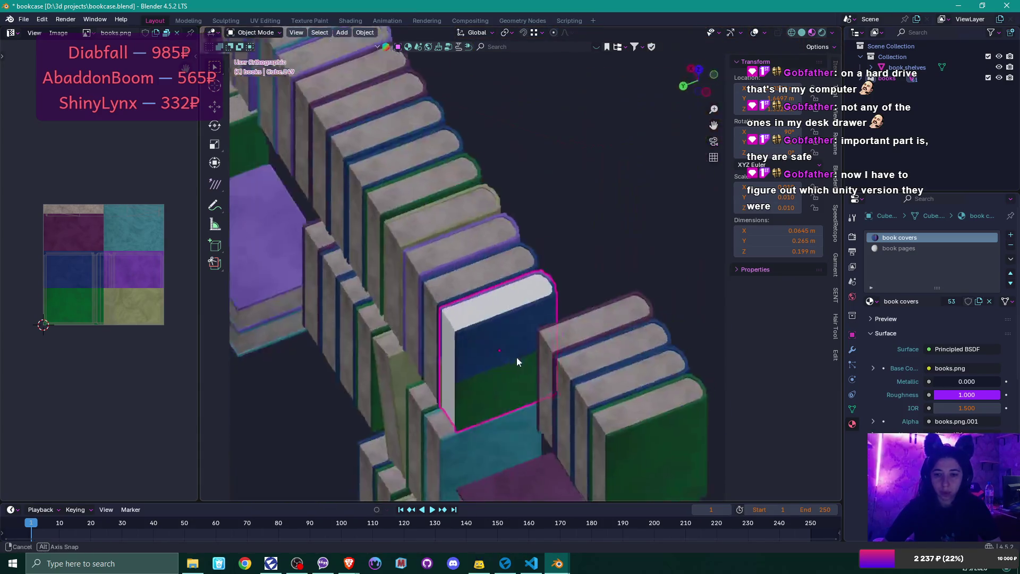
Step: Start an FBX export of the scene, naming the file book.fbx
{"action": "mouse_move", "coordinate": [518, 361]}
{"action": "left_mouse_down"}
{"action": "mouse_move", "coordinate": [410, 358]}
{"action": "mouse_move", "coordinate": [349, 292]}
{"action": "mouse_move", "coordinate": [364, 296]}
{"action": "mouse_move", "coordinate": [391, 337]}
{"action": "left_mouse_up"}
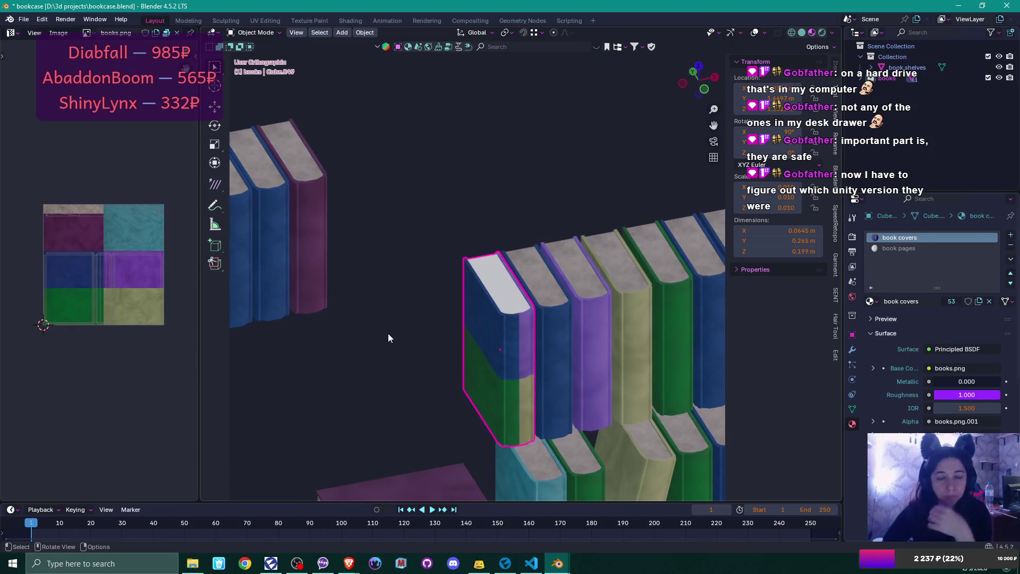
{"action": "left_click", "coordinate": [25, 20]}
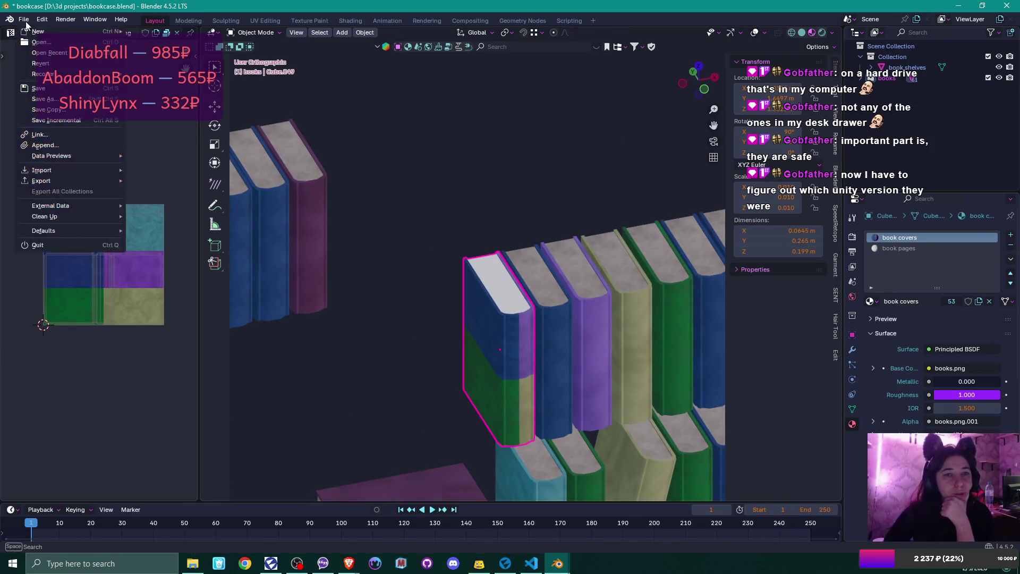
{"action": "mouse_move", "coordinate": [64, 183]}
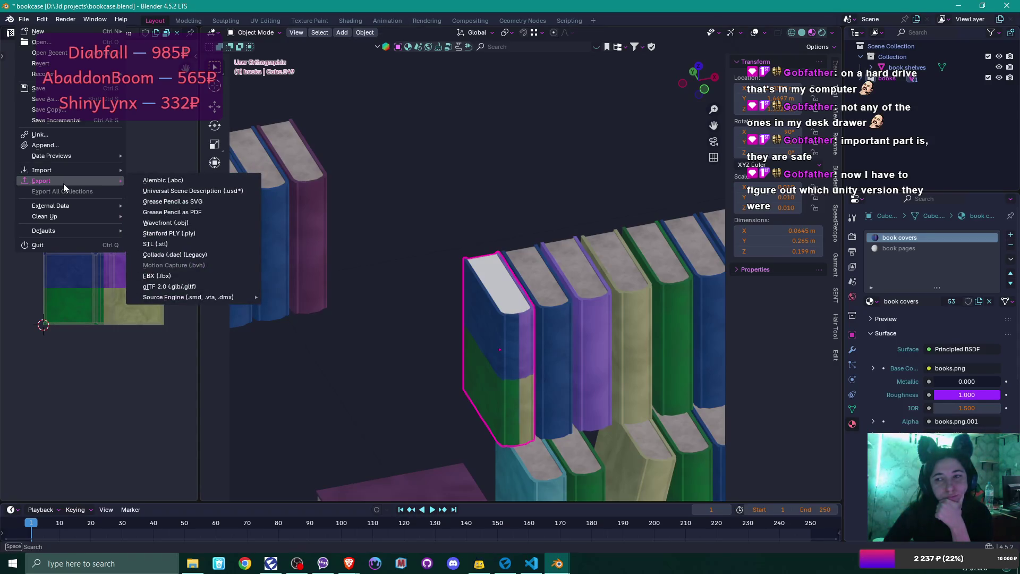
{"action": "left_click", "coordinate": [175, 276]}
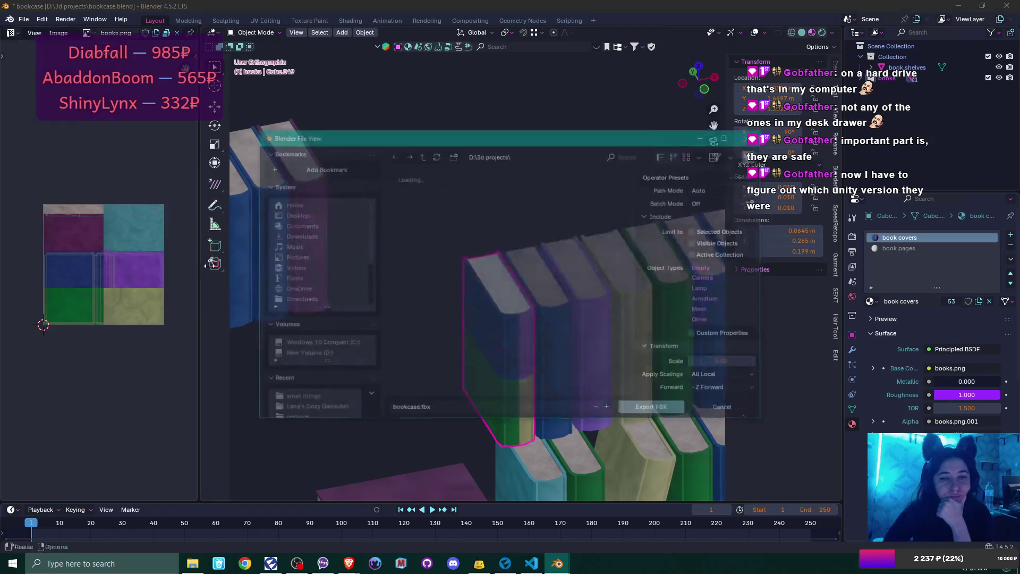
{"action": "left_click", "coordinate": [418, 409]}
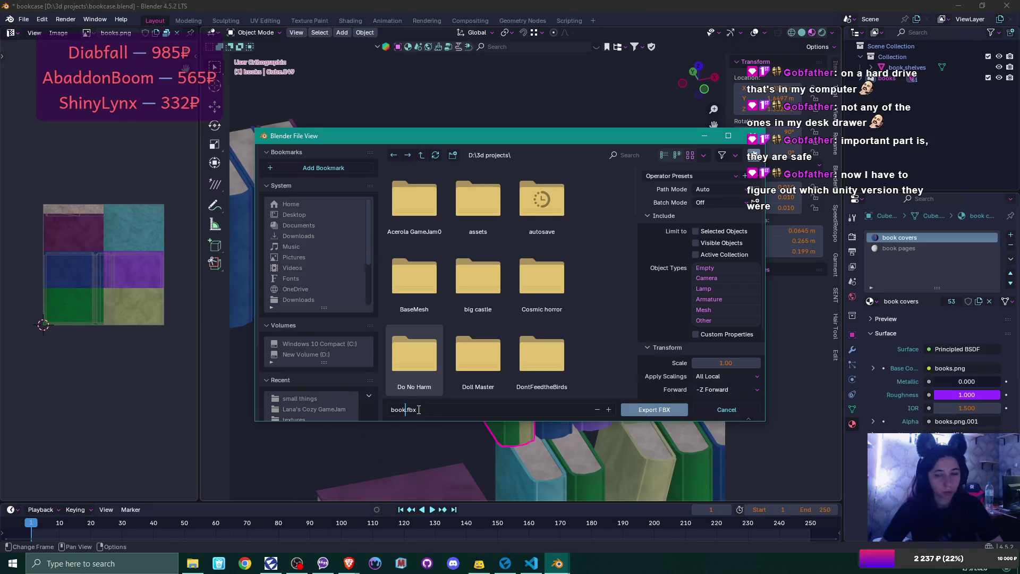
{"action": "type", "text": "book.fbx"}
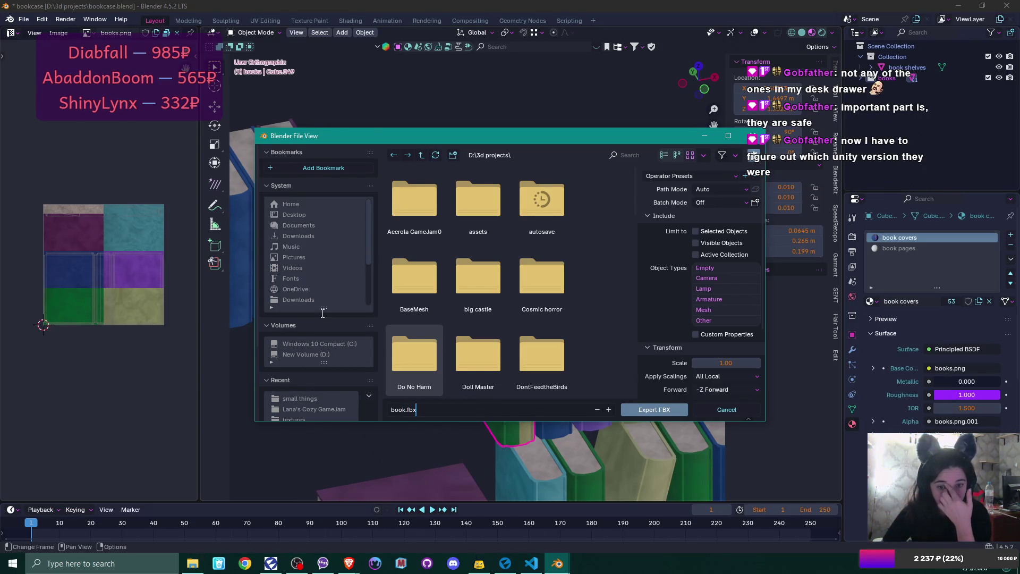
Step: Browse to D: > 3d projects > Lana's Cozy GameJam > small things as the export folder
{"action": "left_click", "coordinate": [322, 354]}
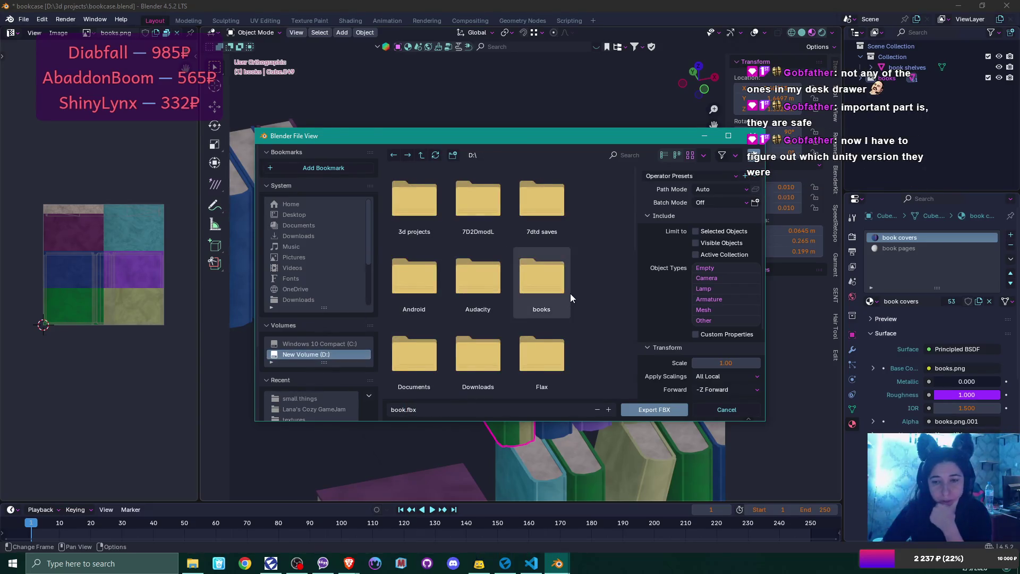
{"action": "scroll", "coordinate": [571, 293], "scroll_direction": "down", "scroll_amount": 2}
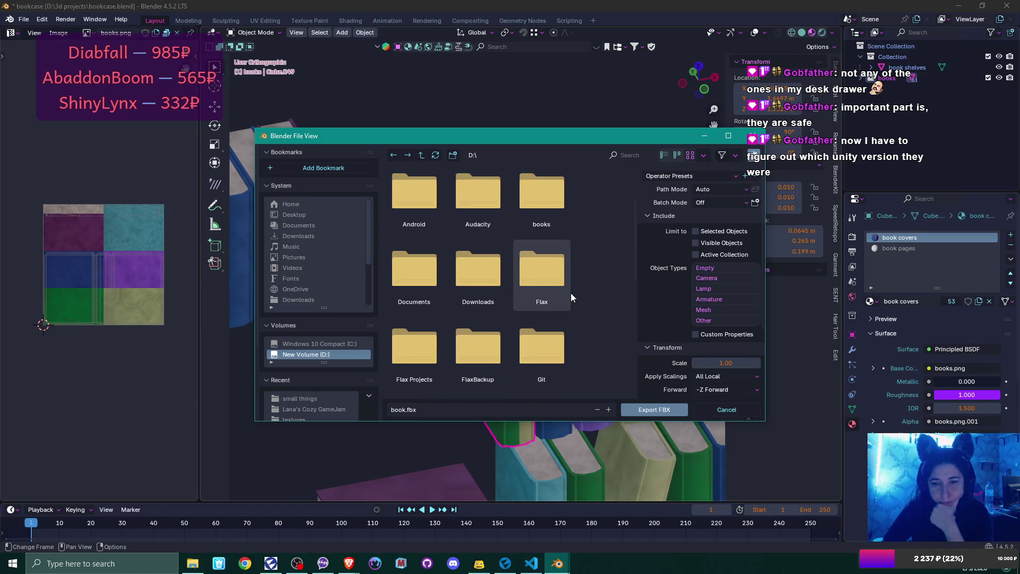
{"action": "scroll", "coordinate": [571, 292], "scroll_direction": "down", "scroll_amount": 2}
{"action": "scroll", "coordinate": [571, 292], "scroll_direction": "down", "scroll_amount": 2}
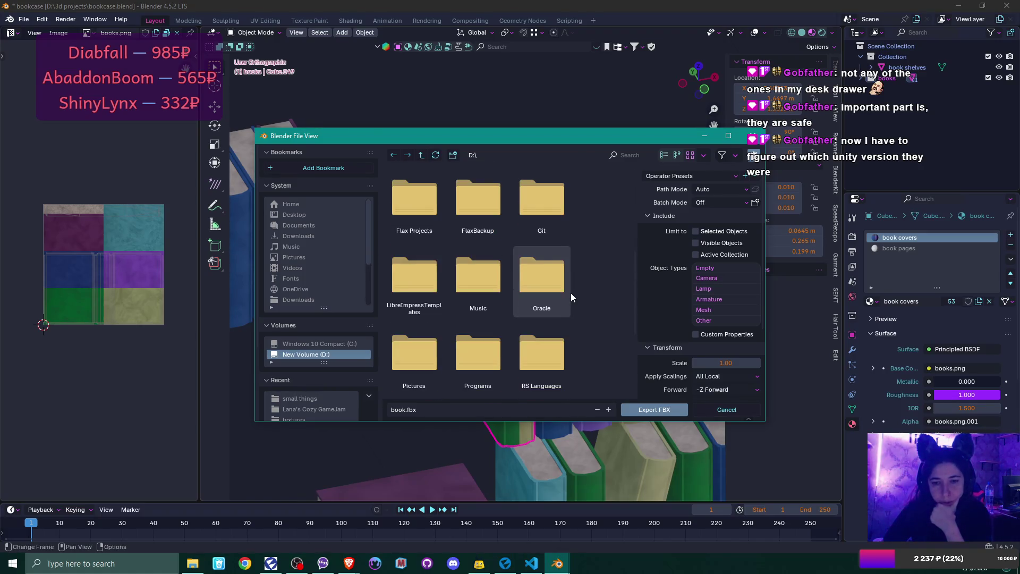
{"action": "scroll", "coordinate": [494, 272], "scroll_direction": "down", "scroll_amount": 4}
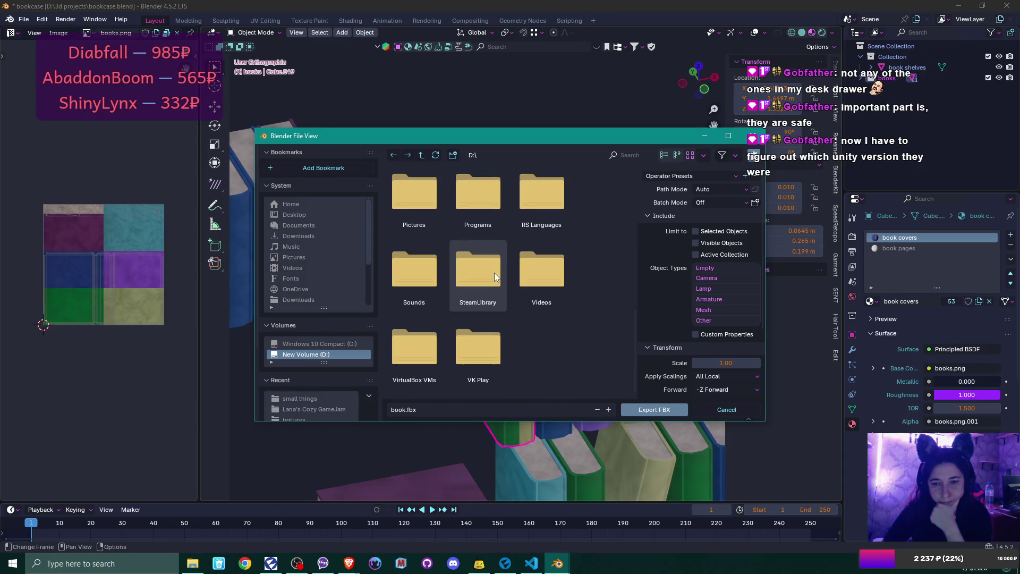
{"action": "scroll", "coordinate": [494, 273], "scroll_direction": "up", "scroll_amount": 10}
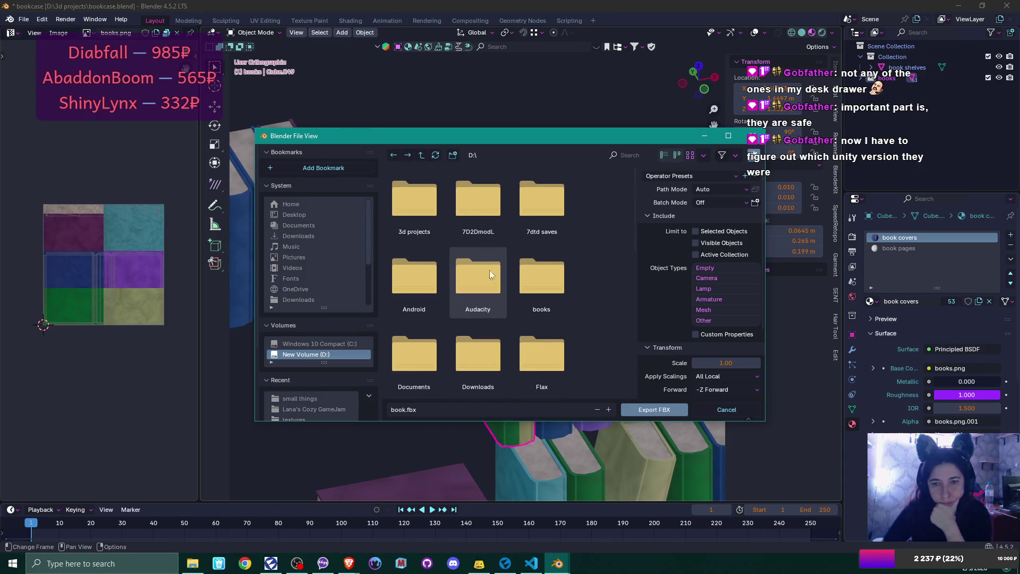
{"action": "double_click", "coordinate": [428, 206]}
{"action": "scroll", "coordinate": [497, 266], "scroll_direction": "down", "scroll_amount": 4}
{"action": "scroll", "coordinate": [496, 266], "scroll_direction": "down", "scroll_amount": 4}
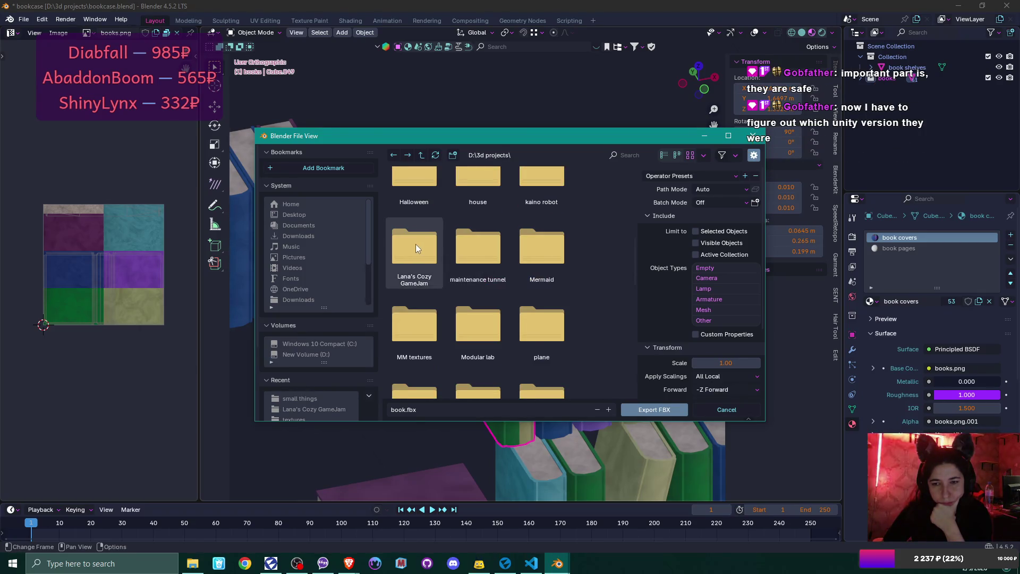
{"action": "double_click", "coordinate": [416, 244]}
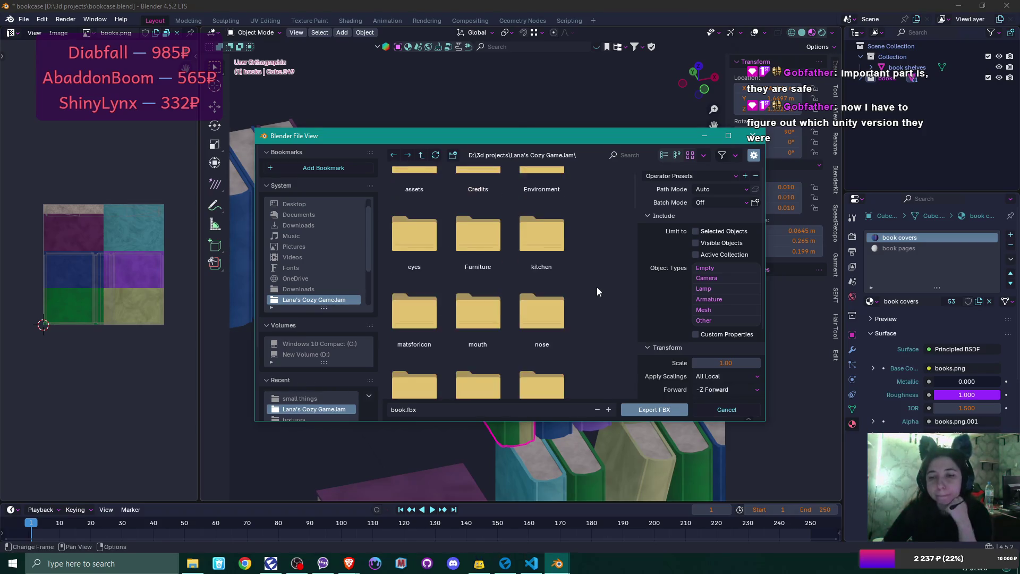
{"action": "scroll", "coordinate": [598, 287], "scroll_direction": "down", "scroll_amount": 4}
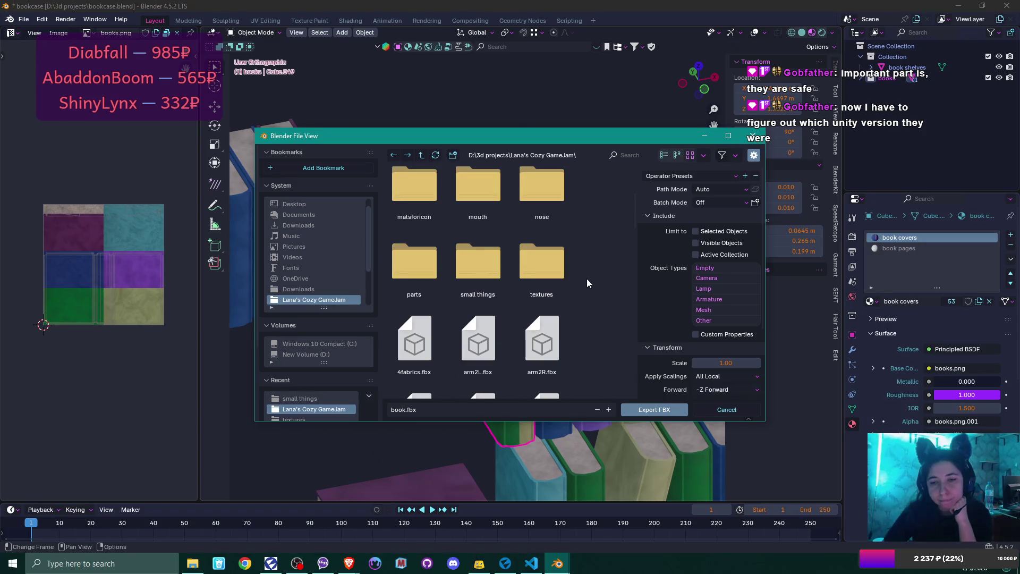
{"action": "double_click", "coordinate": [479, 263]}
Step: Review the export settings and export book.fbx into the small things folder
{"action": "scroll", "coordinate": [585, 291], "scroll_direction": "down", "scroll_amount": 1}
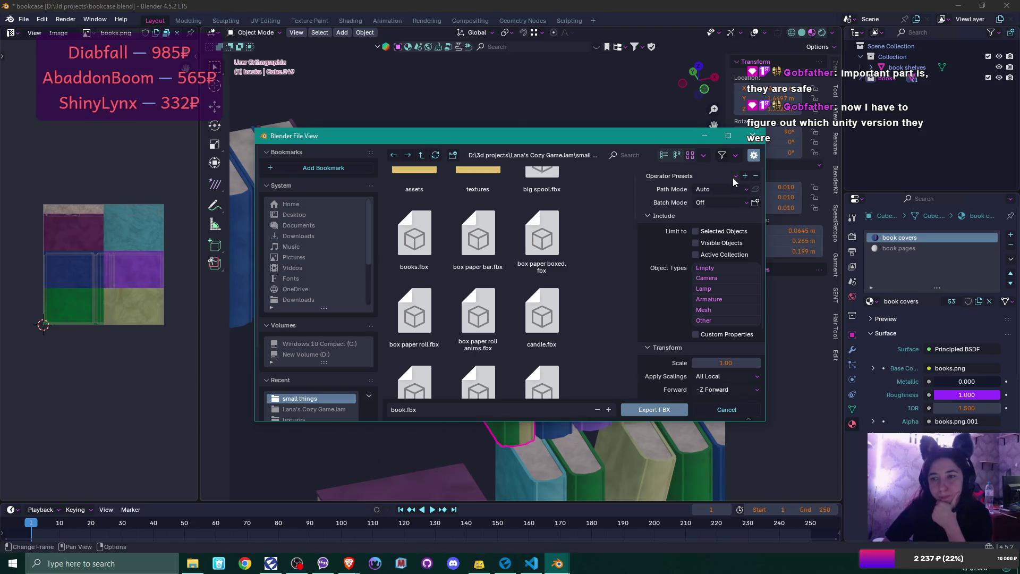
{"action": "scroll", "coordinate": [724, 319], "scroll_direction": "down", "scroll_amount": 3}
{"action": "scroll", "coordinate": [724, 321], "scroll_direction": "down", "scroll_amount": 1}
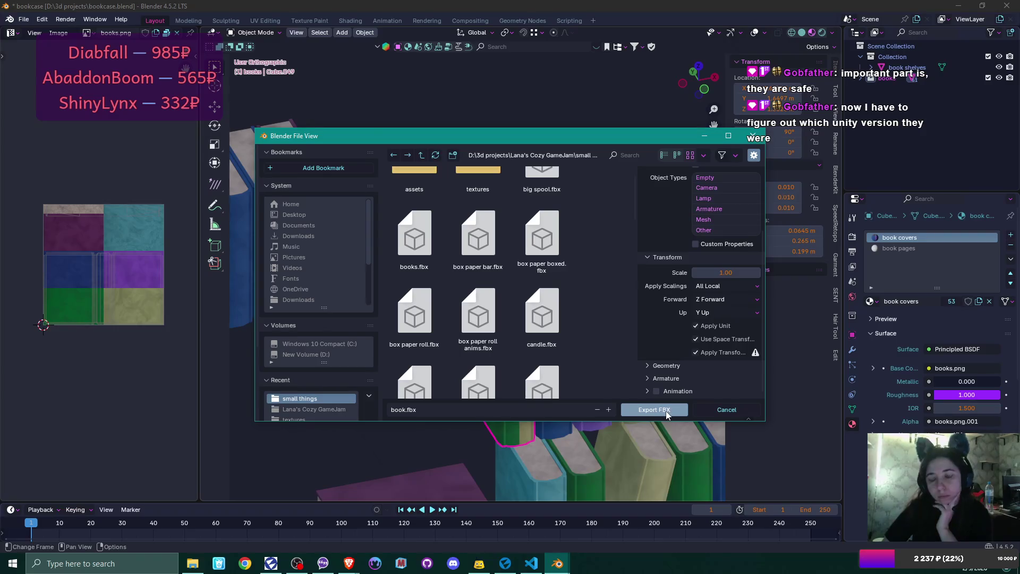
{"action": "left_click", "coordinate": [665, 411]}
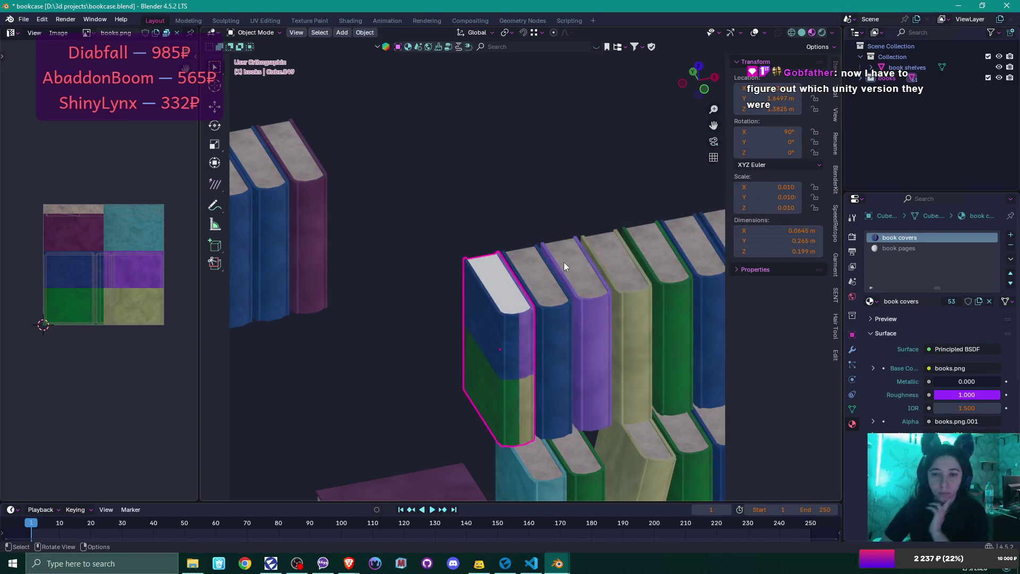
Step: Check the book in the viewport, save bookcase.blend, and close Blender
{"action": "scroll", "coordinate": [563, 263], "scroll_direction": "down", "scroll_amount": 10}
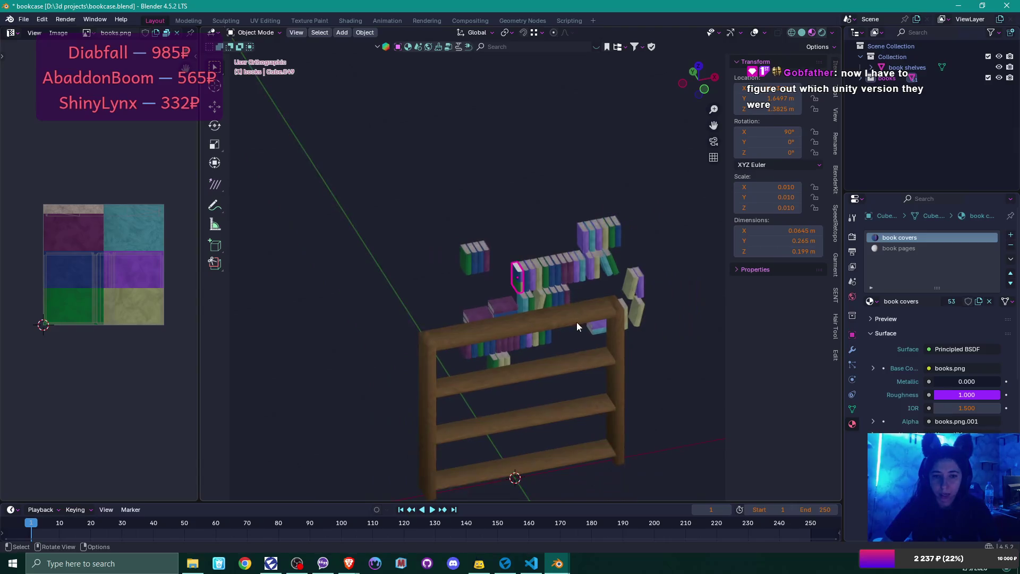
{"action": "scroll", "coordinate": [553, 291], "scroll_direction": "up", "scroll_amount": 4}
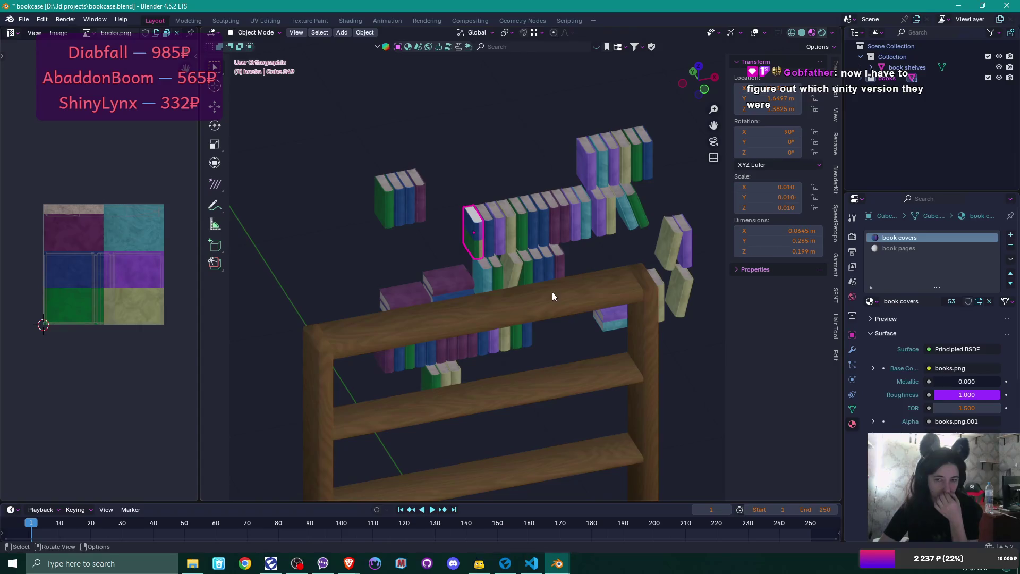
{"action": "scroll", "coordinate": [551, 294], "scroll_direction": "up", "scroll_amount": 5}
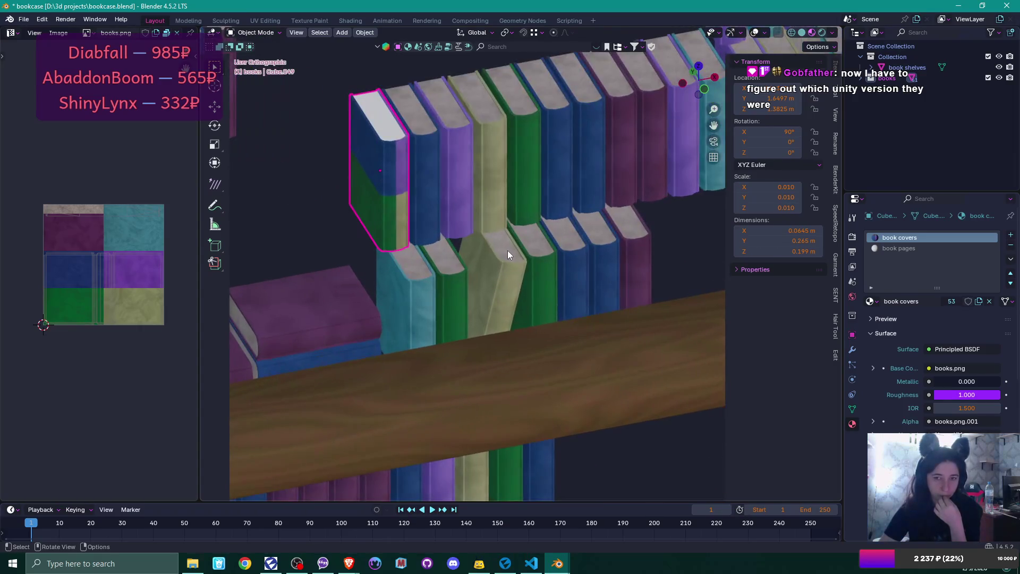
{"action": "scroll", "coordinate": [508, 250], "scroll_direction": "down", "scroll_amount": 8}
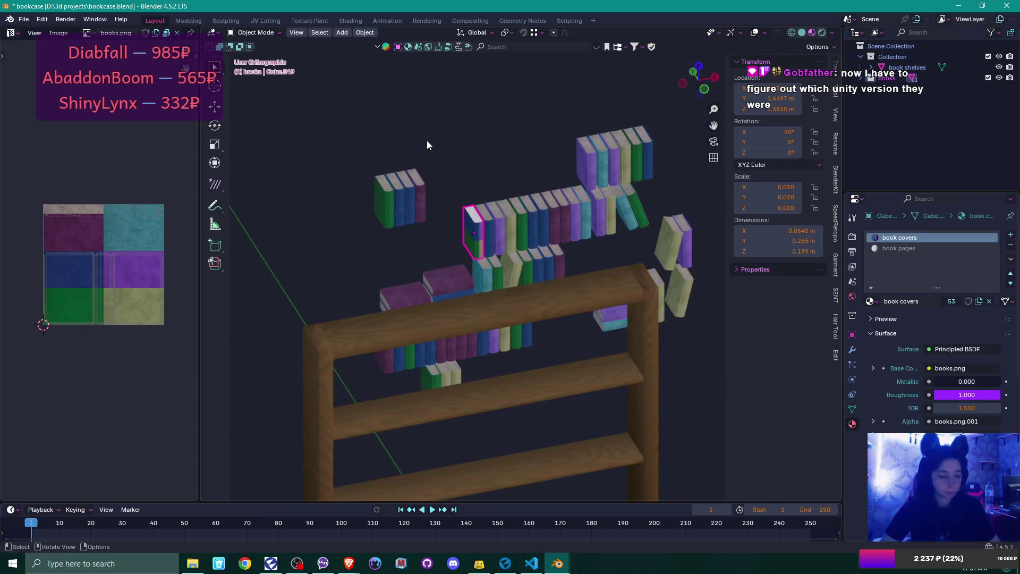
{"action": "key", "text": "ctrl+s"}
{"action": "left_click", "coordinate": [1006, 5]}
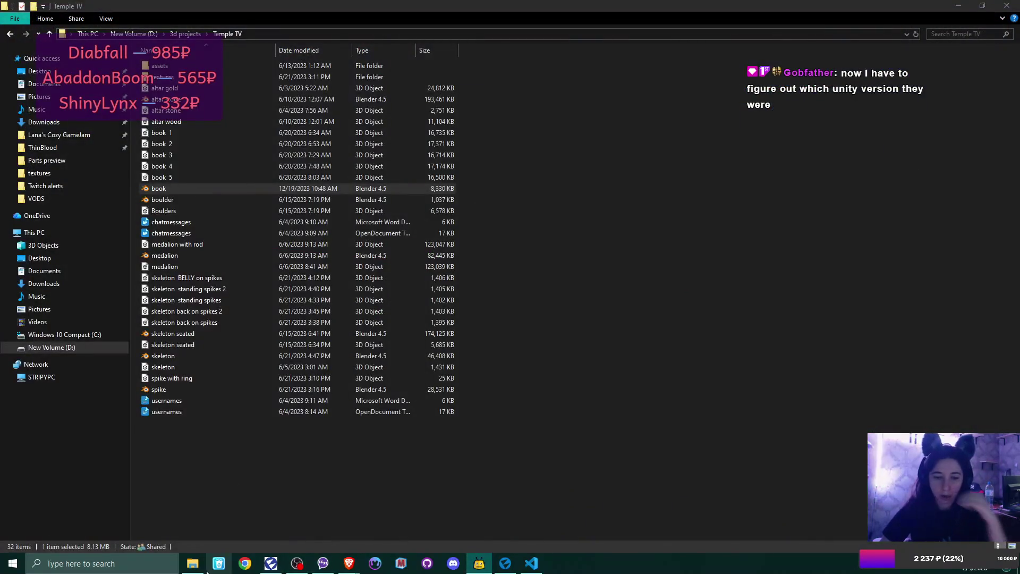
Step: Go up to 3d projects and open mermaid.blend from the Mermaid folder
{"action": "left_click", "coordinate": [183, 35]}
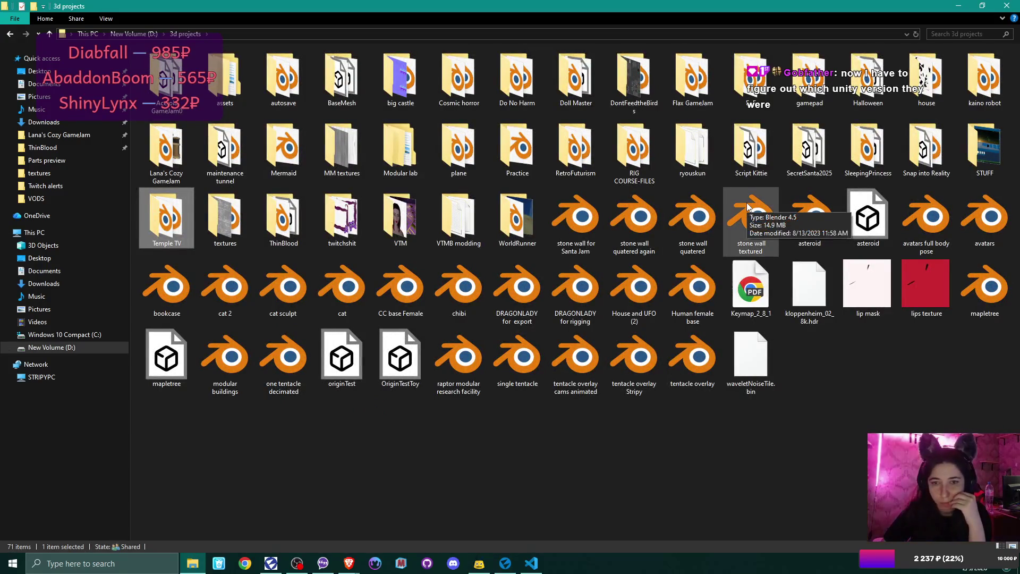
{"action": "double_click", "coordinate": [270, 142]}
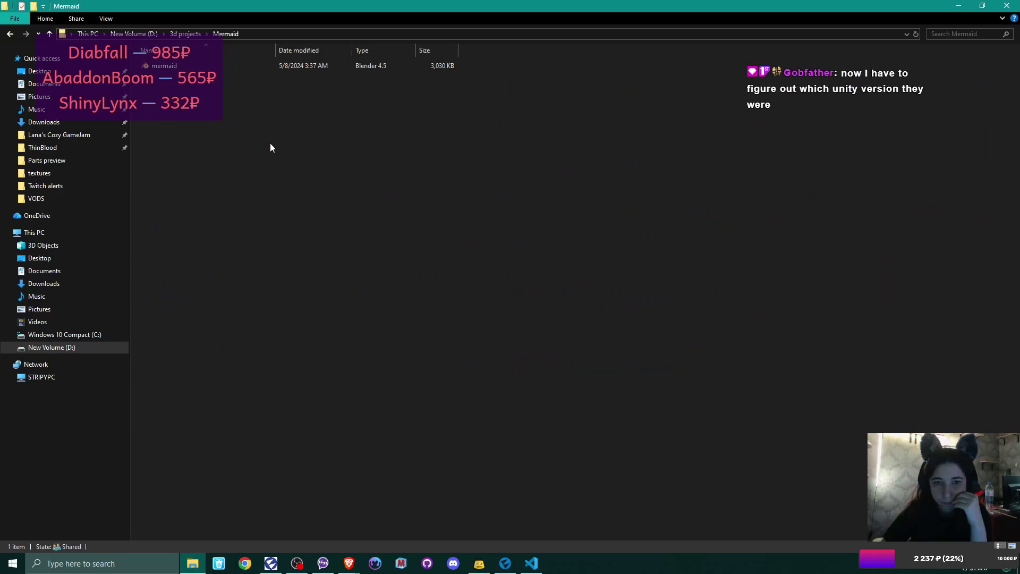
{"action": "double_click", "coordinate": [170, 66]}
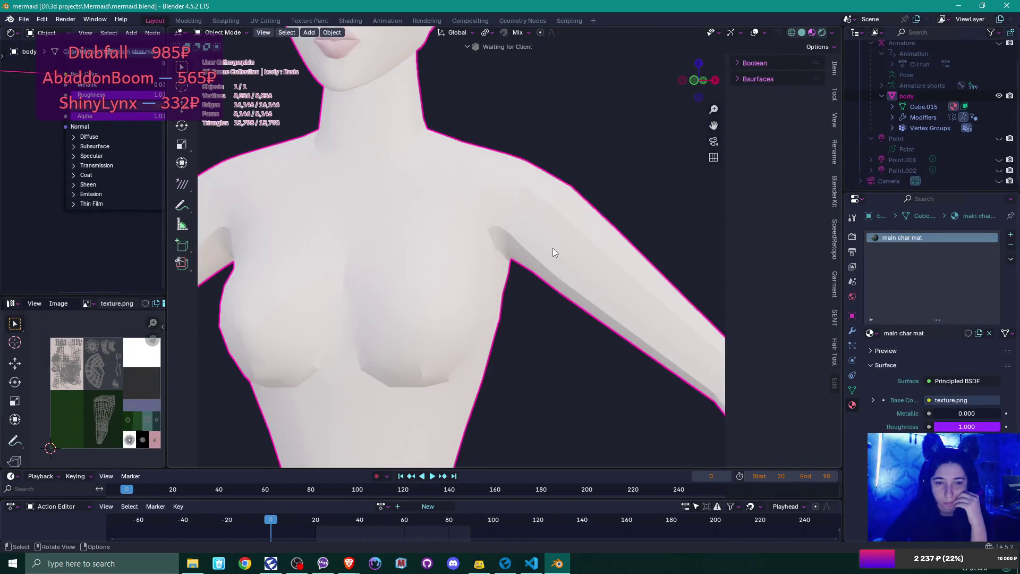
Step: Zoom and orbit around the mermaid model, then close Blender and the Mermaid folder window
{"action": "scroll", "coordinate": [553, 253], "scroll_direction": "down", "scroll_amount": 5}
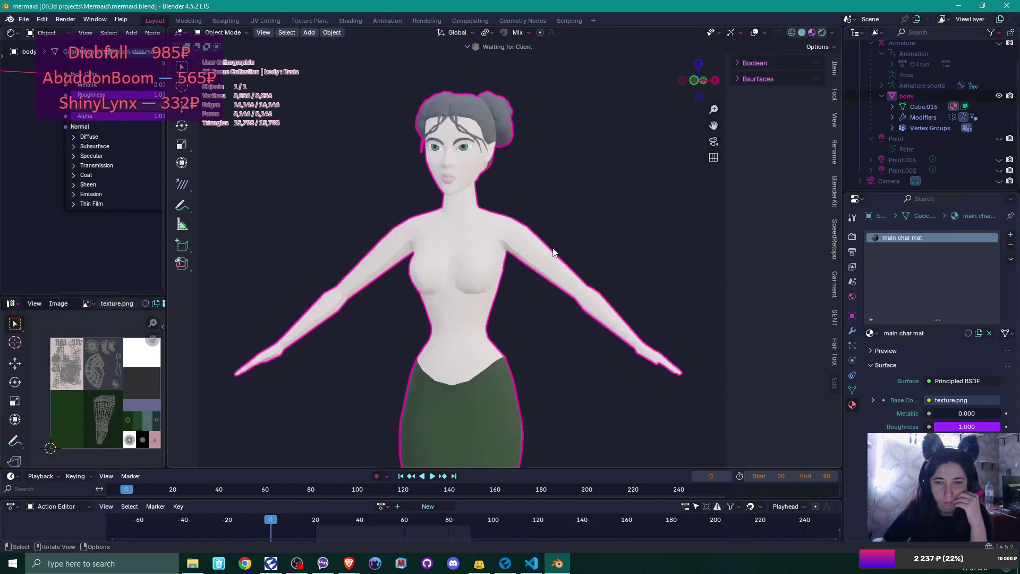
{"action": "scroll", "coordinate": [553, 250], "scroll_direction": "down", "scroll_amount": 4}
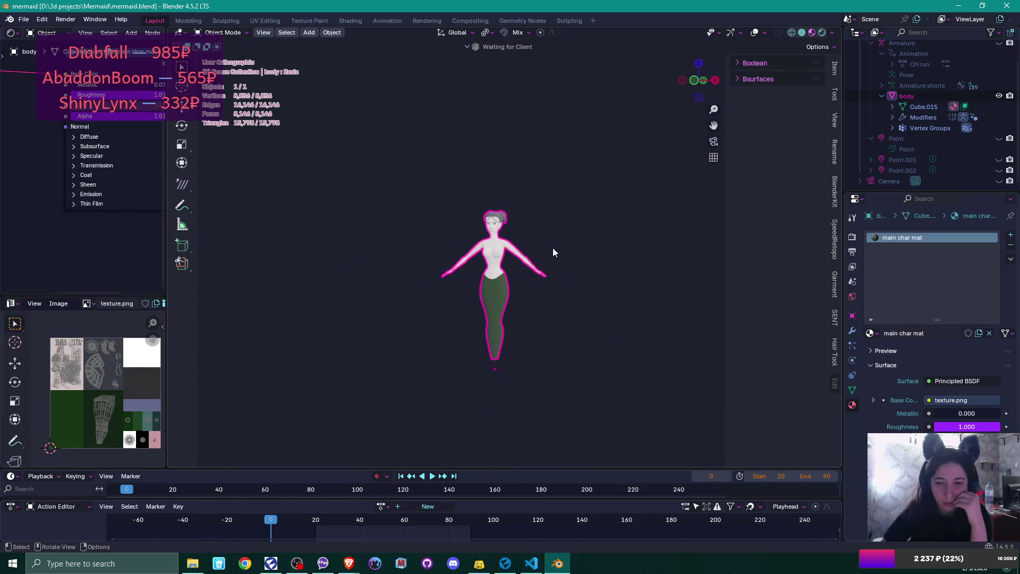
{"action": "scroll", "coordinate": [552, 248], "scroll_direction": "up", "scroll_amount": 8}
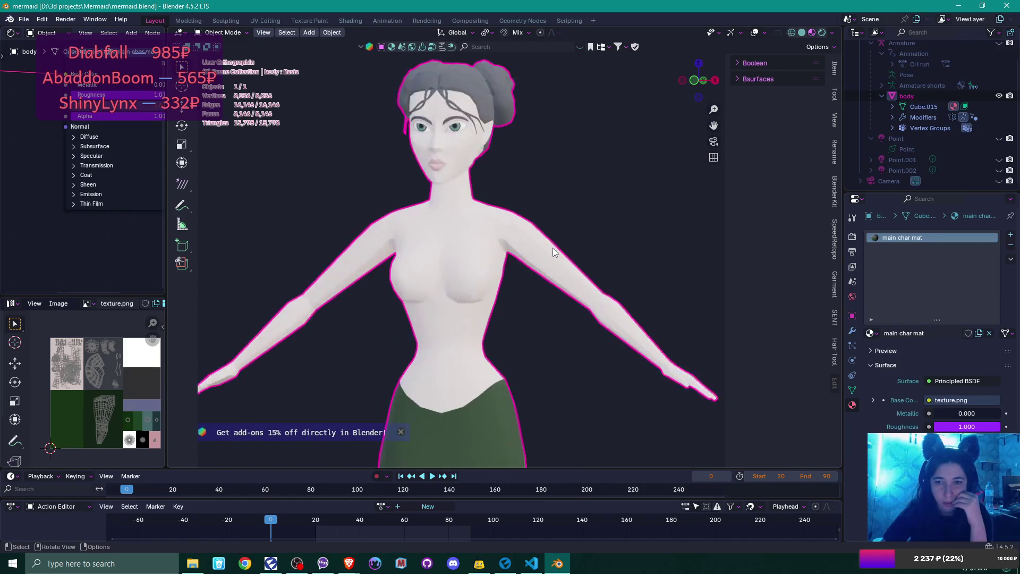
{"action": "scroll", "coordinate": [552, 248], "scroll_direction": "up", "scroll_amount": 2}
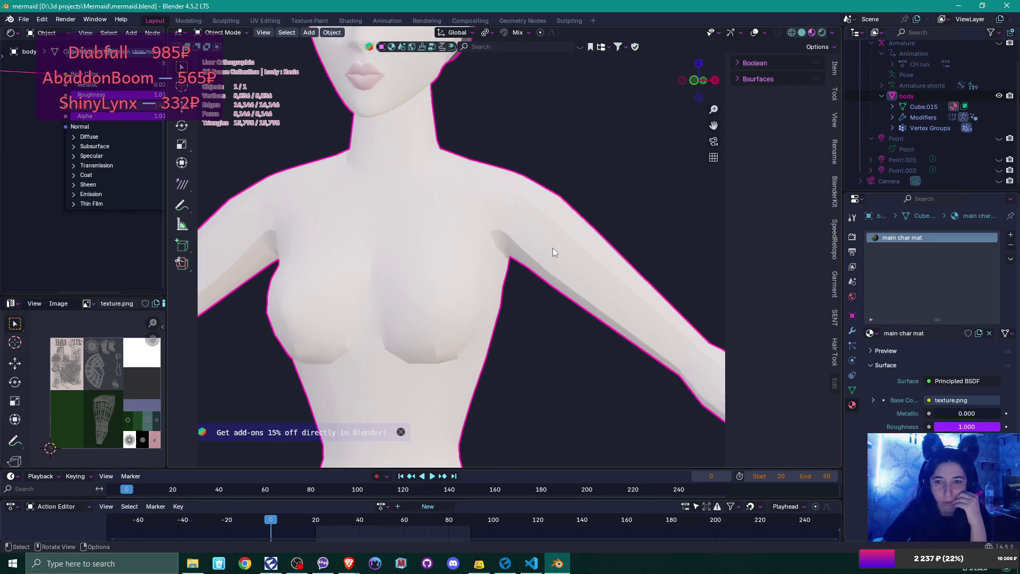
{"action": "scroll", "coordinate": [553, 250], "scroll_direction": "down", "scroll_amount": 5}
{"action": "mouse_move", "coordinate": [546, 257]}
{"action": "left_mouse_down"}
{"action": "mouse_move", "coordinate": [748, 273]}
{"action": "mouse_move", "coordinate": [559, 287]}
{"action": "mouse_move", "coordinate": [530, 274]}
{"action": "left_mouse_up"}
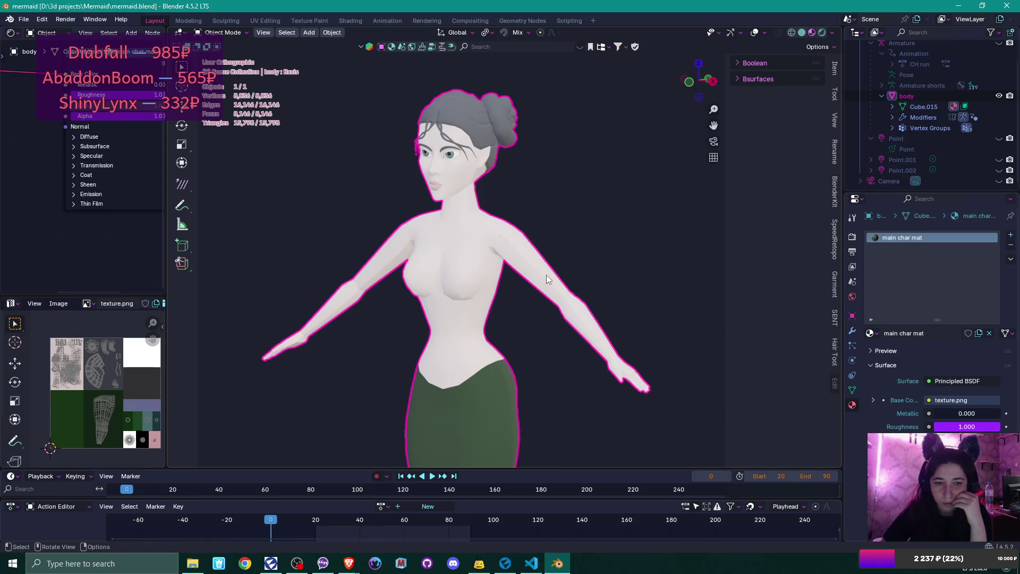
{"action": "scroll", "coordinate": [522, 295], "scroll_direction": "down", "scroll_amount": 4}
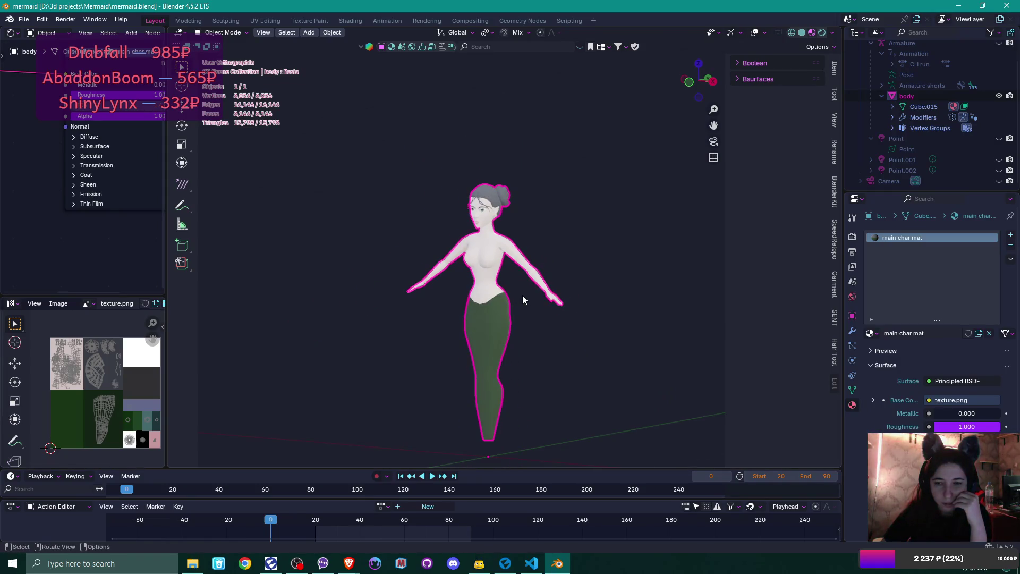
{"action": "scroll", "coordinate": [521, 295], "scroll_direction": "up", "scroll_amount": 2}
{"action": "scroll", "coordinate": [522, 295], "scroll_direction": "down", "scroll_amount": 3}
{"action": "mouse_move", "coordinate": [522, 296]}
{"action": "left_mouse_down"}
{"action": "mouse_move", "coordinate": [591, 296]}
{"action": "mouse_move", "coordinate": [496, 307]}
{"action": "mouse_move", "coordinate": [397, 282]}
{"action": "mouse_move", "coordinate": [310, 286]}
{"action": "mouse_move", "coordinate": [460, 284]}
{"action": "mouse_move", "coordinate": [440, 290]}
{"action": "mouse_move", "coordinate": [587, 278]}
{"action": "mouse_move", "coordinate": [477, 289]}
{"action": "mouse_move", "coordinate": [591, 298]}
{"action": "mouse_move", "coordinate": [572, 311]}
{"action": "mouse_move", "coordinate": [549, 288]}
{"action": "mouse_move", "coordinate": [584, 285]}
{"action": "left_mouse_up"}
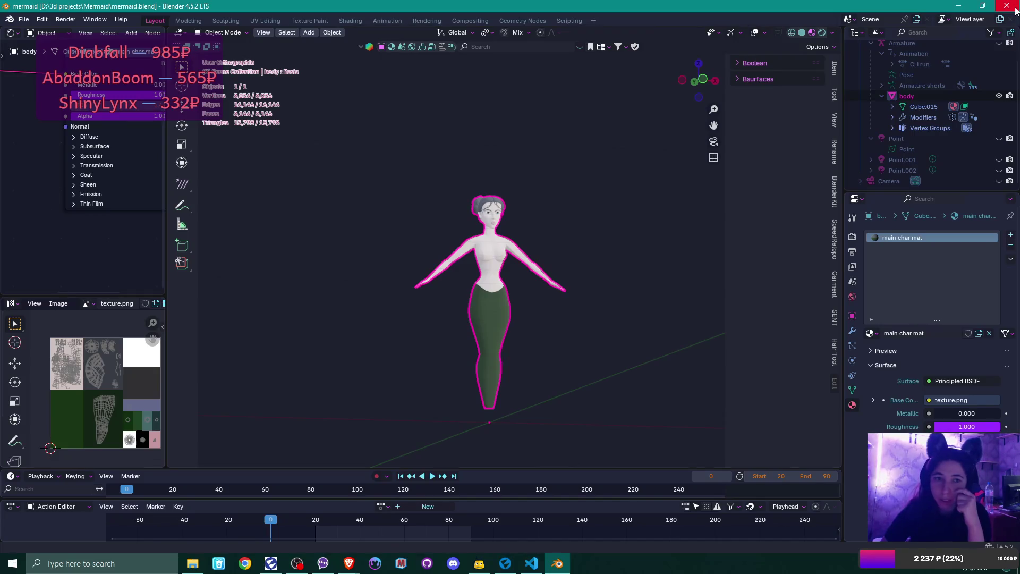
{"action": "left_click", "coordinate": [1015, 9]}
{"action": "left_click", "coordinate": [1012, 5]}
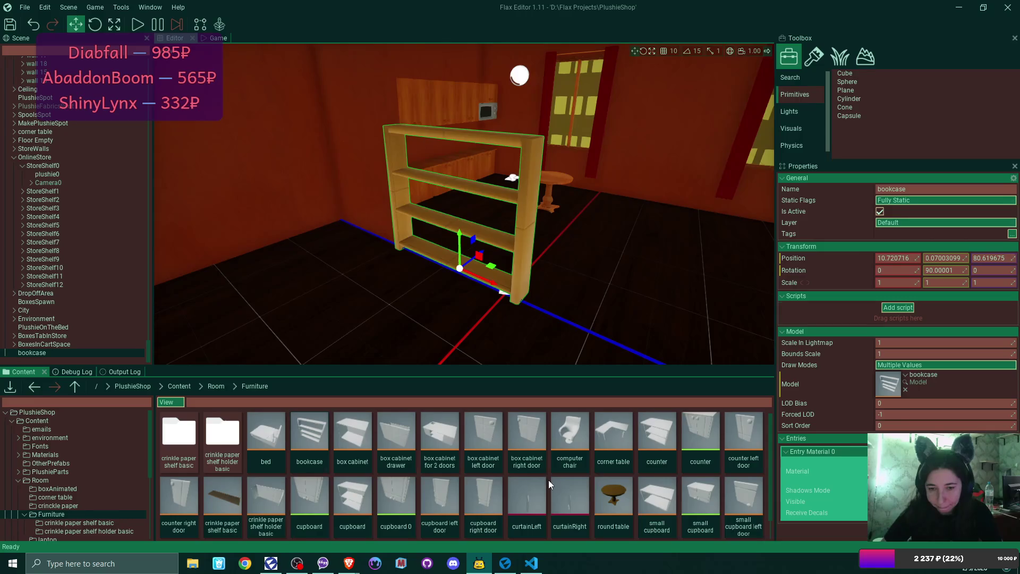
Step: Open a new Explorer window, go to Lana's Cozy GameJam > small things, and drag book.fbx into Flax's Furniture folder
{"action": "left_click", "coordinate": [193, 563]}
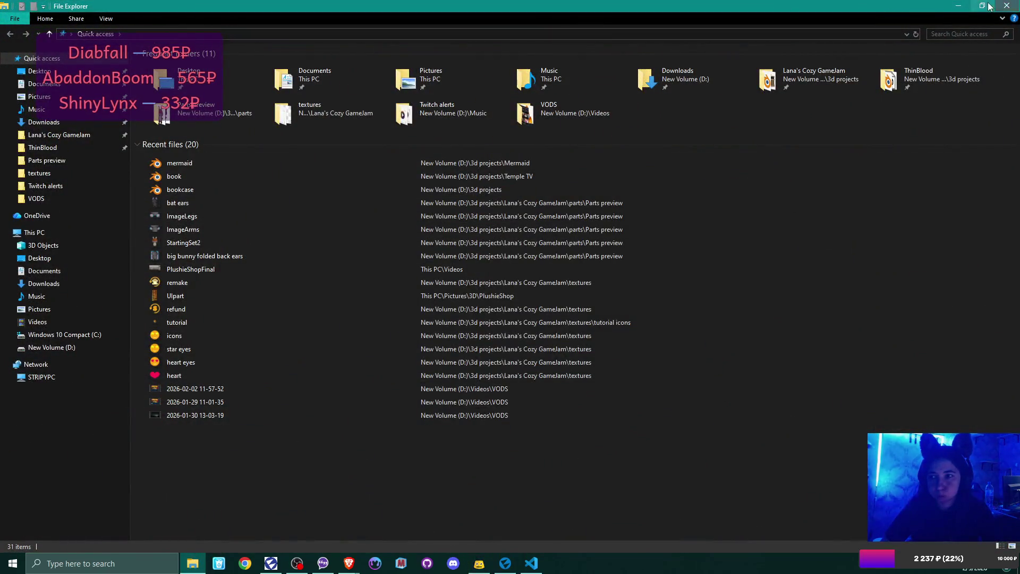
{"action": "key", "text": "super+Down"}
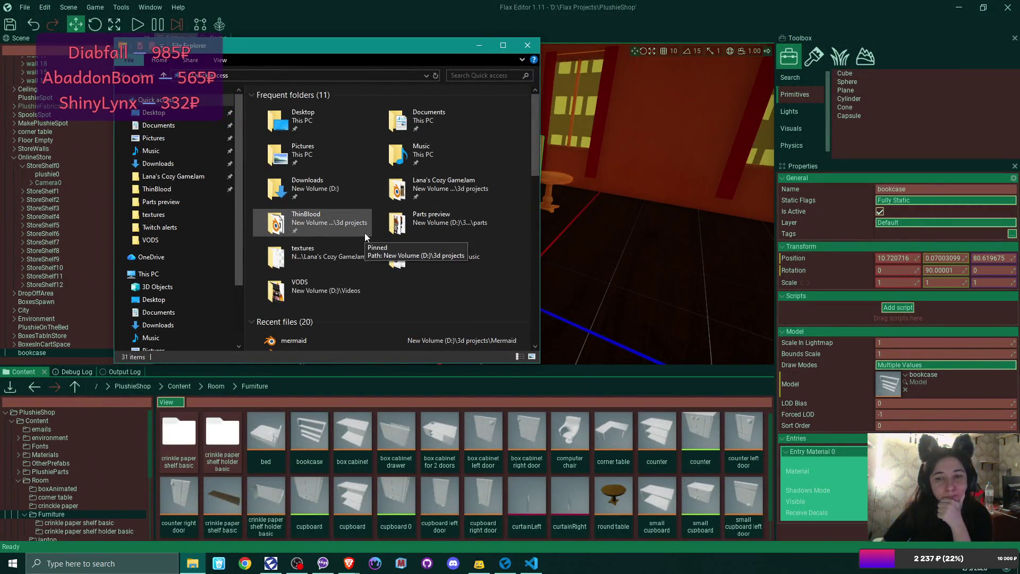
{"action": "scroll", "coordinate": [364, 232], "scroll_direction": "down", "scroll_amount": 1}
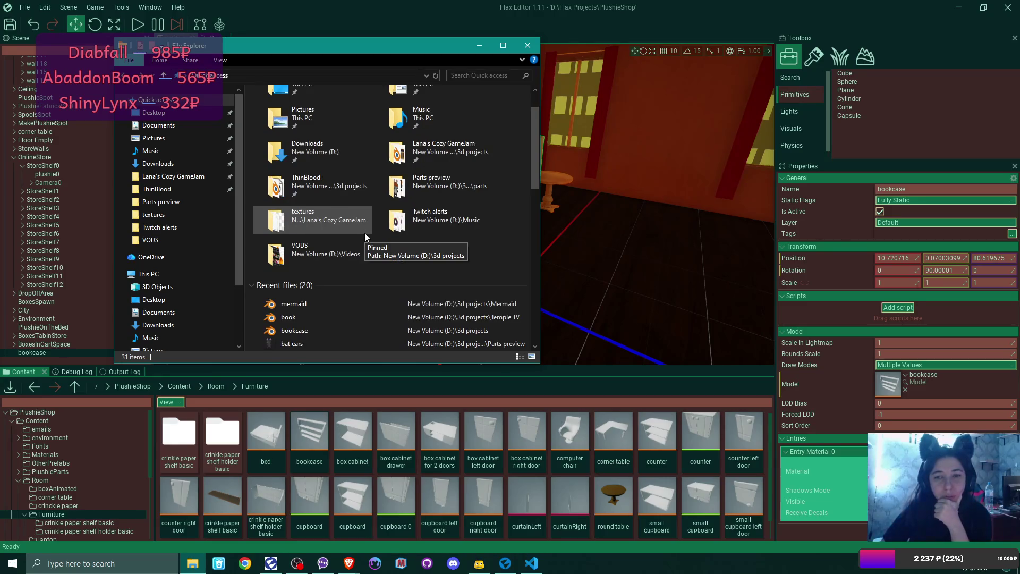
{"action": "double_click", "coordinate": [449, 149]}
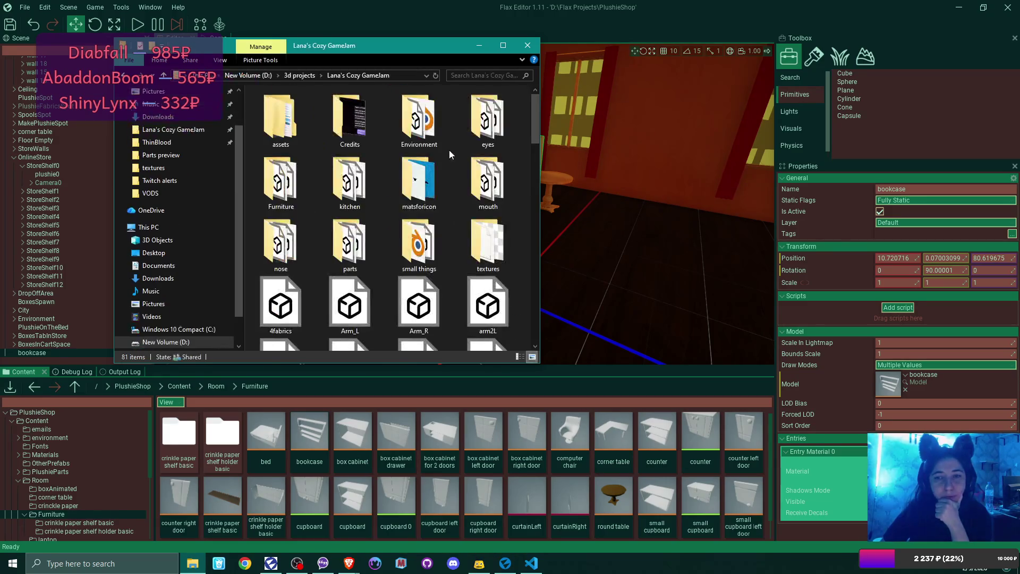
{"action": "scroll", "coordinate": [437, 183], "scroll_direction": "down", "scroll_amount": 3}
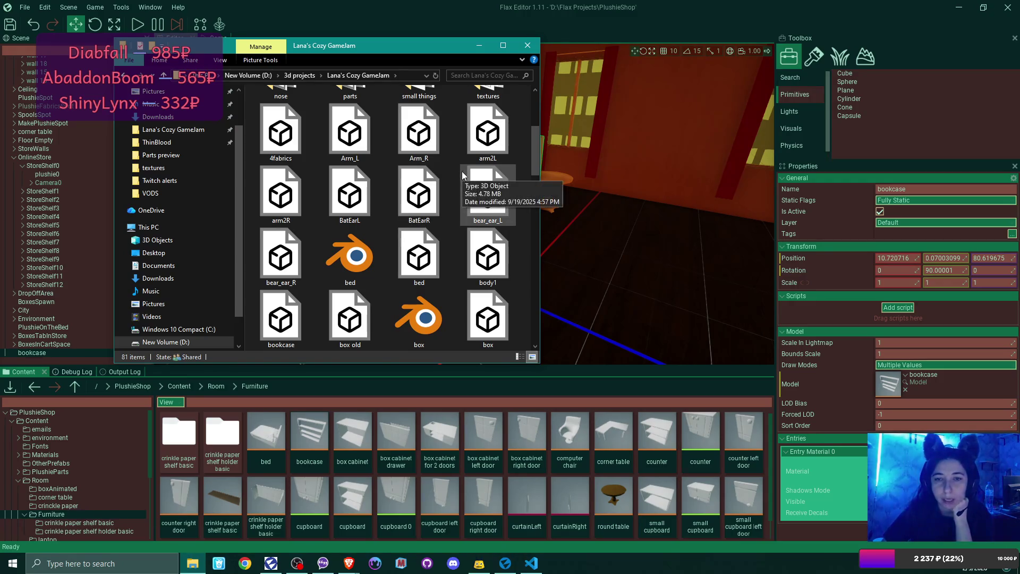
{"action": "scroll", "coordinate": [462, 172], "scroll_direction": "down", "scroll_amount": 3}
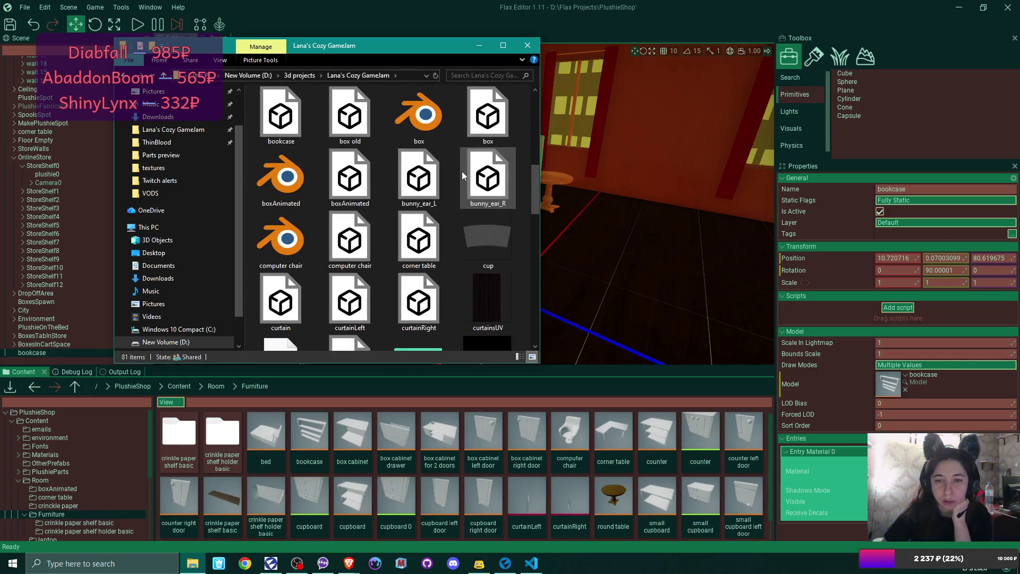
{"action": "scroll", "coordinate": [461, 171], "scroll_direction": "up", "scroll_amount": 5}
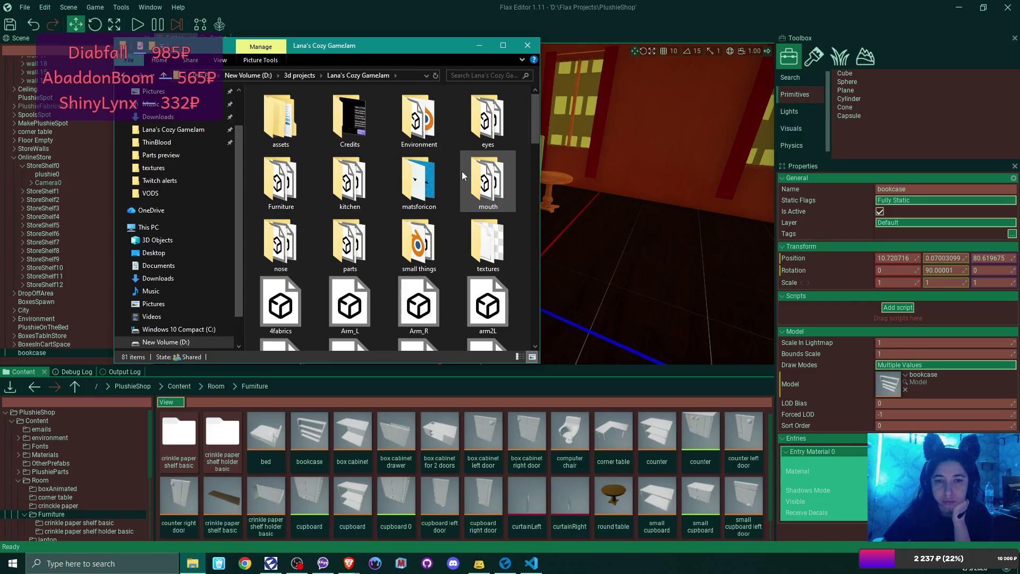
{"action": "double_click", "coordinate": [422, 238]}
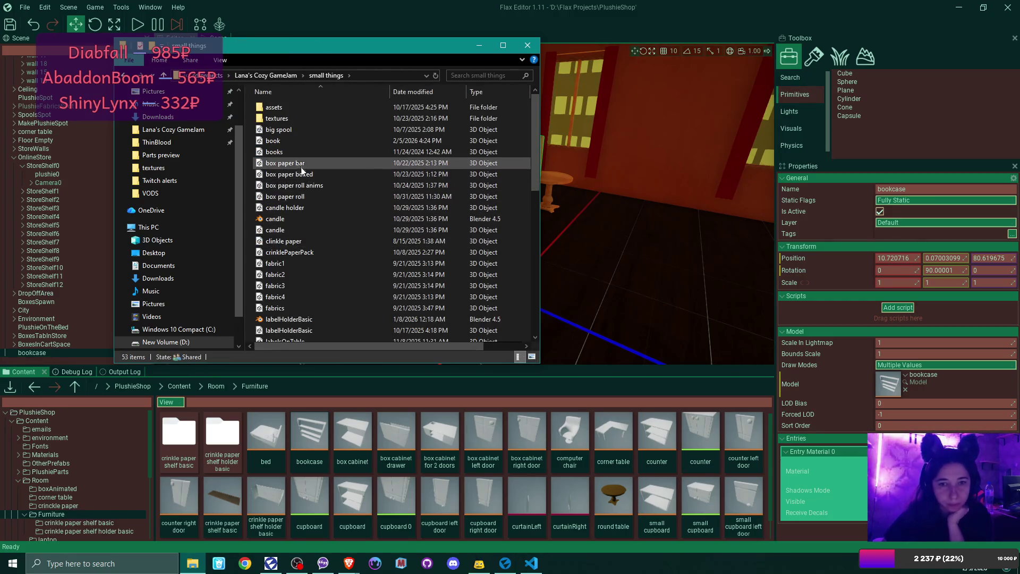
{"action": "mouse_move", "coordinate": [275, 141]}
{"action": "left_mouse_down"}
{"action": "mouse_move", "coordinate": [458, 434]}
{"action": "mouse_move", "coordinate": [478, 431]}
{"action": "left_mouse_up"}
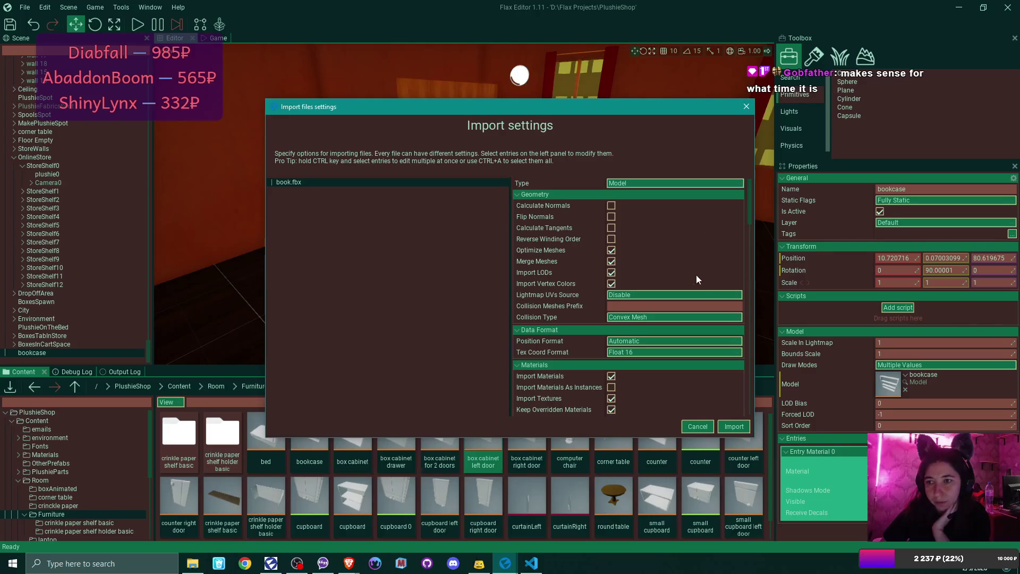
Step: Import book.fbx into Furniture with Import Textures turned off
{"action": "scroll", "coordinate": [636, 336], "scroll_direction": "down", "scroll_amount": 1}
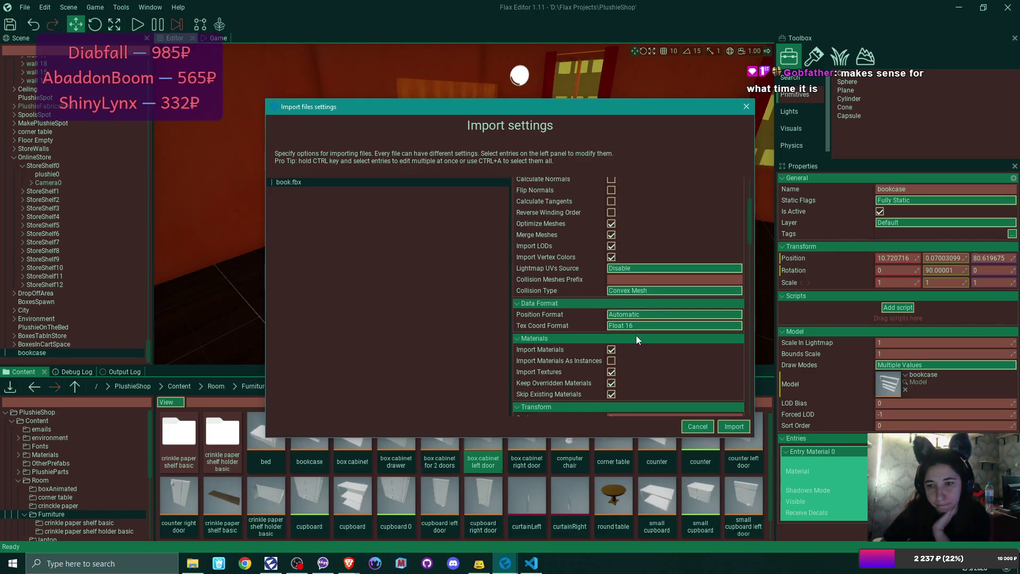
{"action": "scroll", "coordinate": [636, 336], "scroll_direction": "down", "scroll_amount": 1}
{"action": "scroll", "coordinate": [636, 336], "scroll_direction": "up", "scroll_amount": 2}
{"action": "scroll", "coordinate": [637, 319], "scroll_direction": "down", "scroll_amount": 5}
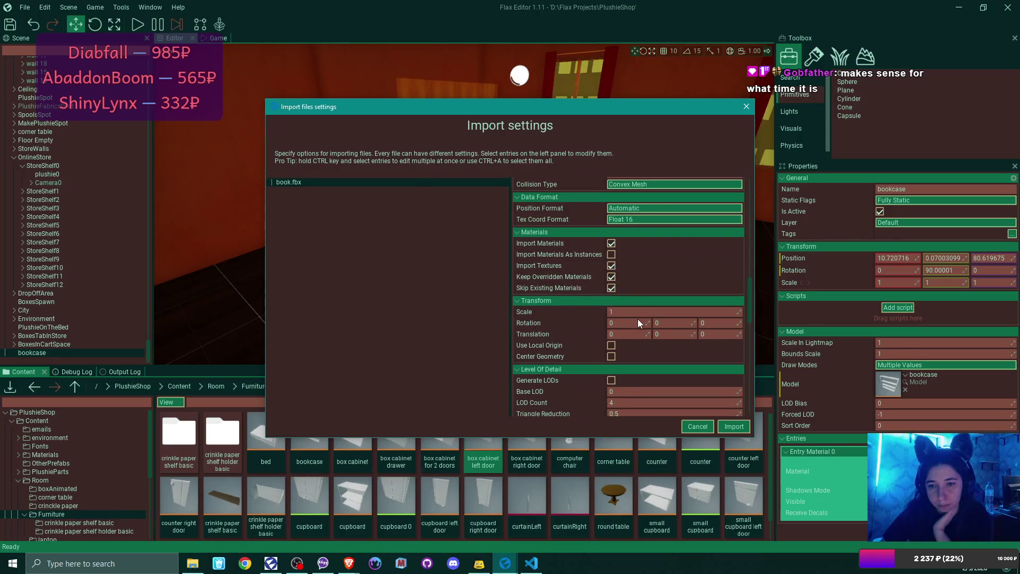
{"action": "scroll", "coordinate": [638, 321], "scroll_direction": "down", "scroll_amount": 2}
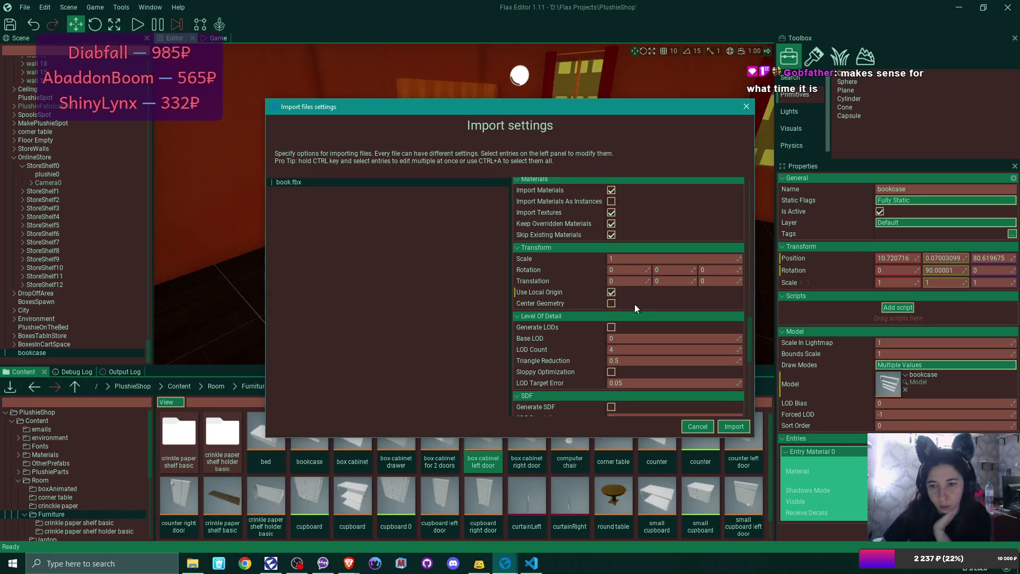
{"action": "scroll", "coordinate": [659, 320], "scroll_direction": "down", "scroll_amount": 3}
{"action": "scroll", "coordinate": [659, 320], "scroll_direction": "up", "scroll_amount": 5}
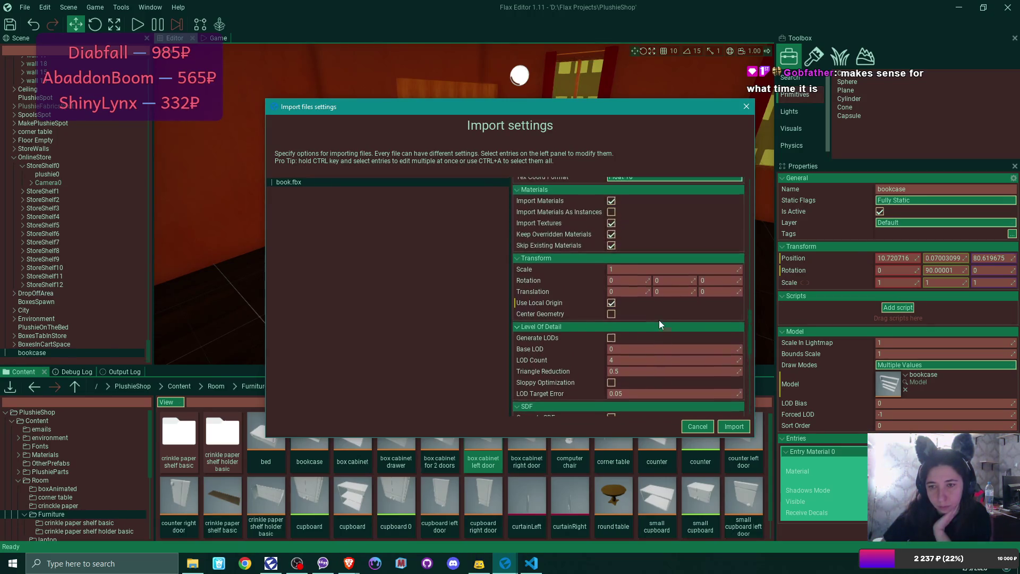
{"action": "left_click", "coordinate": [611, 276]}
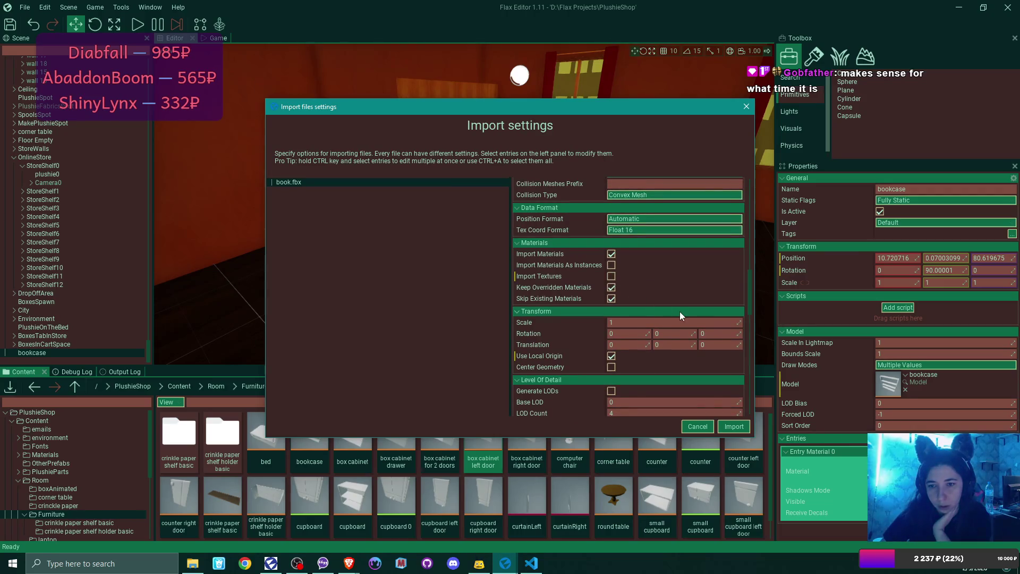
{"action": "scroll", "coordinate": [680, 313], "scroll_direction": "up", "scroll_amount": 5}
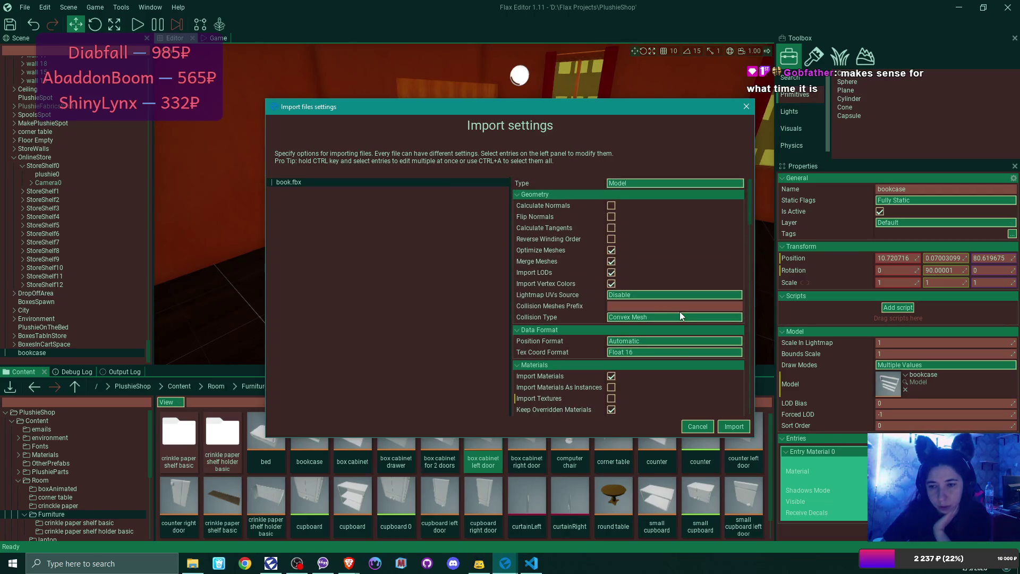
{"action": "left_click", "coordinate": [734, 427]}
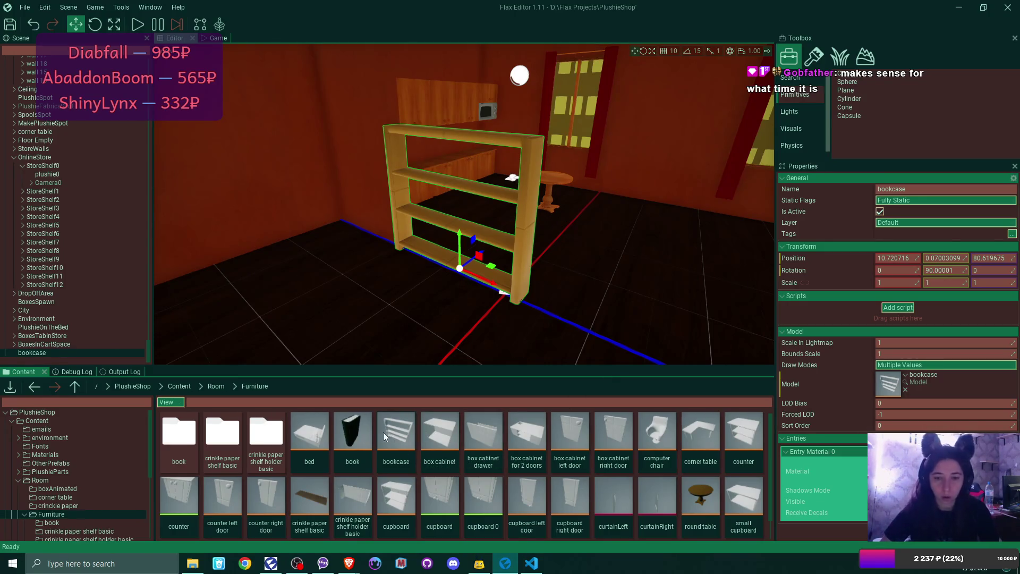
Step: Assign the LabelsSide material to the book model's pages slot (Element 1)
{"action": "double_click", "coordinate": [359, 437]}
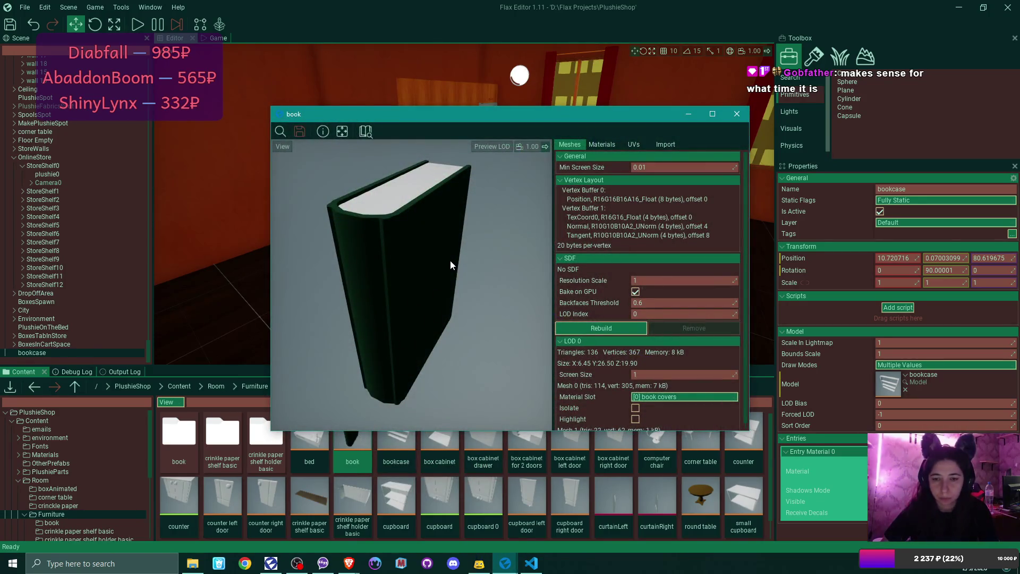
{"action": "left_click", "coordinate": [601, 144]}
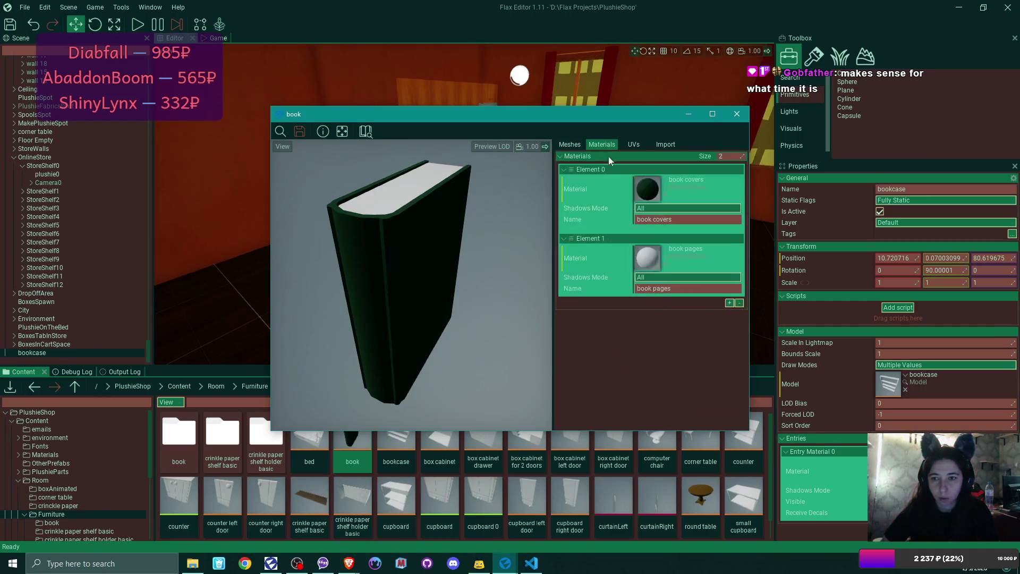
{"action": "left_click", "coordinate": [665, 248]}
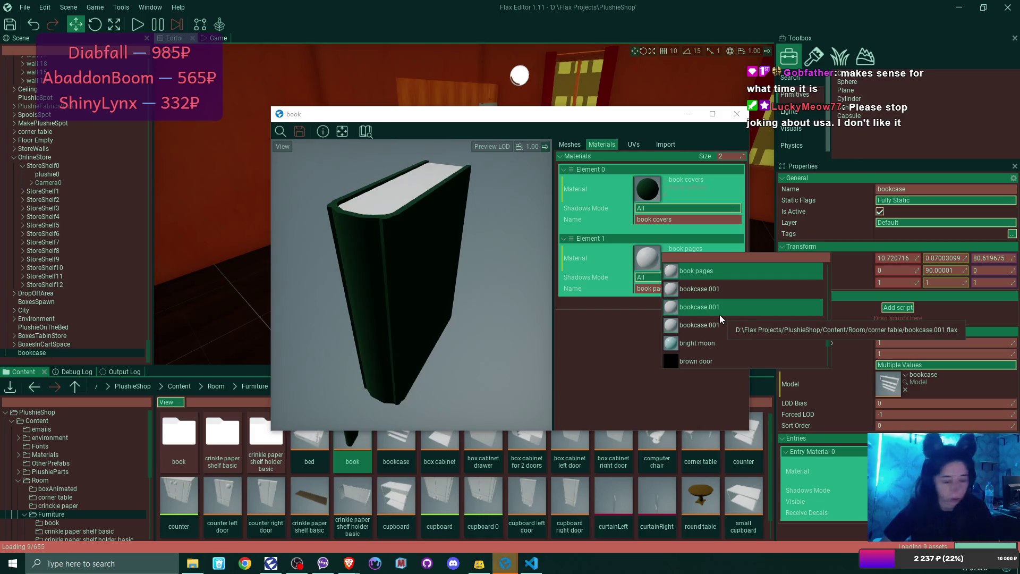
{"action": "type", "text": "pag"}
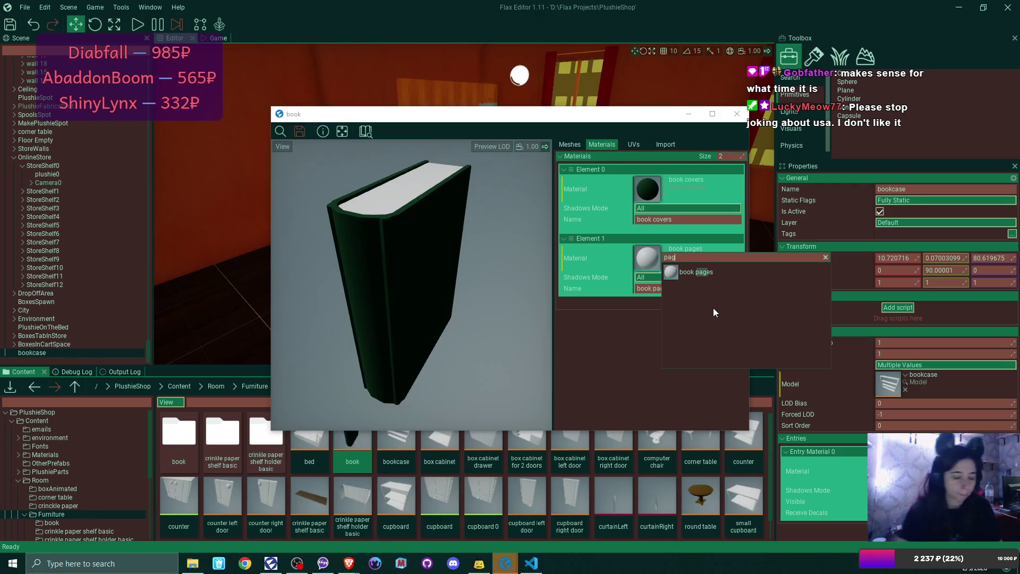
{"action": "key", "text": "BackSpace"}
{"action": "key", "text": "BackSpace"}
{"action": "key", "text": "BackSpace"}
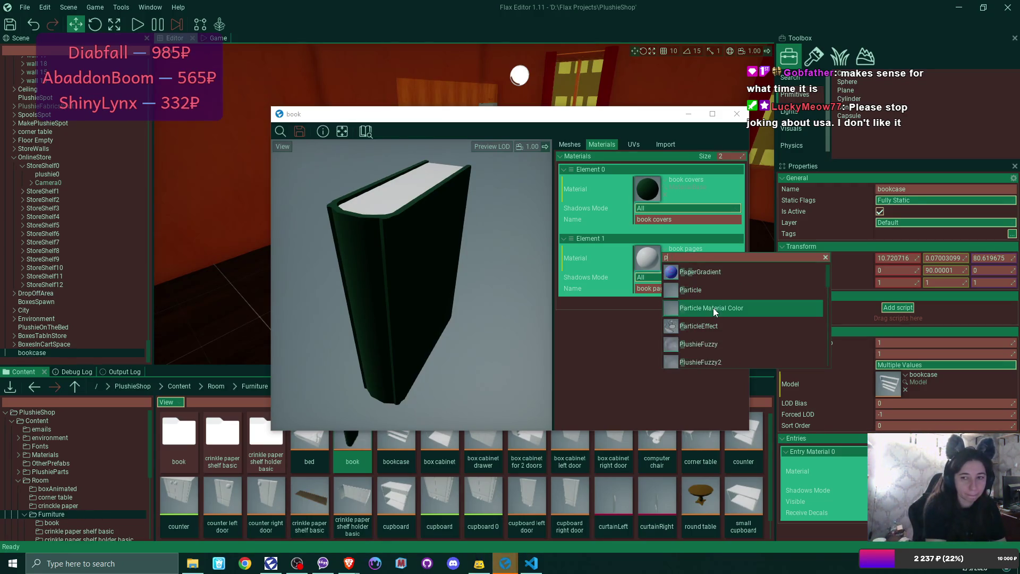
{"action": "type", "text": "sid"}
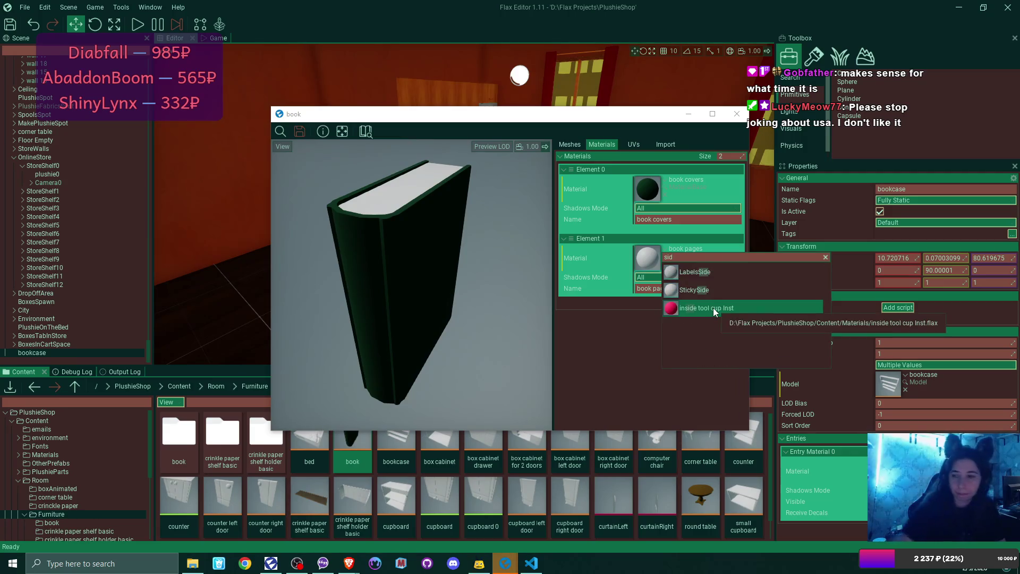
{"action": "left_click", "coordinate": [729, 272]}
Step: Inspect the book preview and bring the File Explorer window back up
{"action": "mouse_move", "coordinate": [488, 211]}
{"action": "left_mouse_down"}
{"action": "mouse_move", "coordinate": [414, 223]}
{"action": "mouse_move", "coordinate": [457, 223]}
{"action": "left_mouse_up"}
{"action": "scroll", "coordinate": [411, 284], "scroll_direction": "down", "scroll_amount": 5}
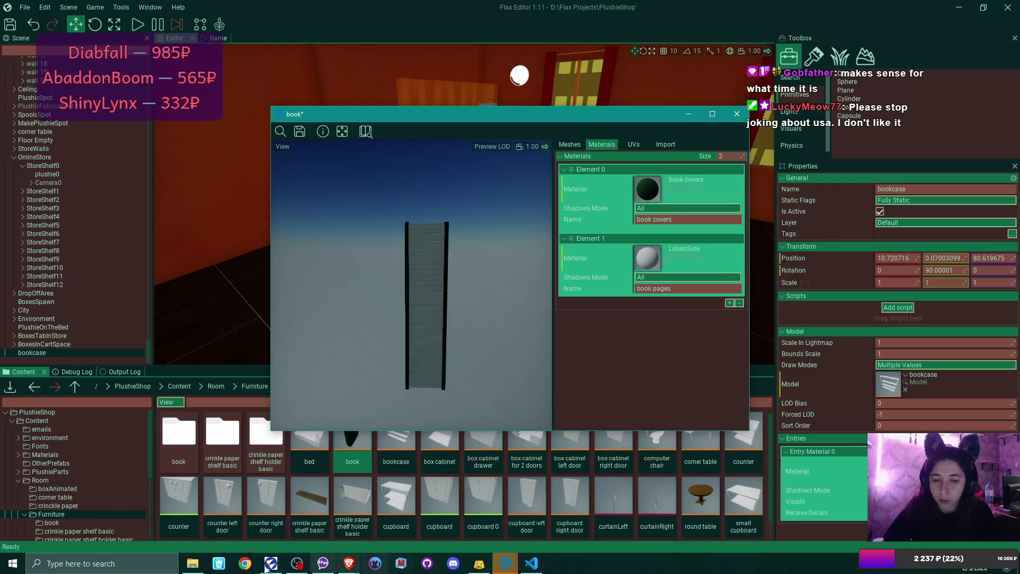
{"action": "left_click", "coordinate": [191, 564]}
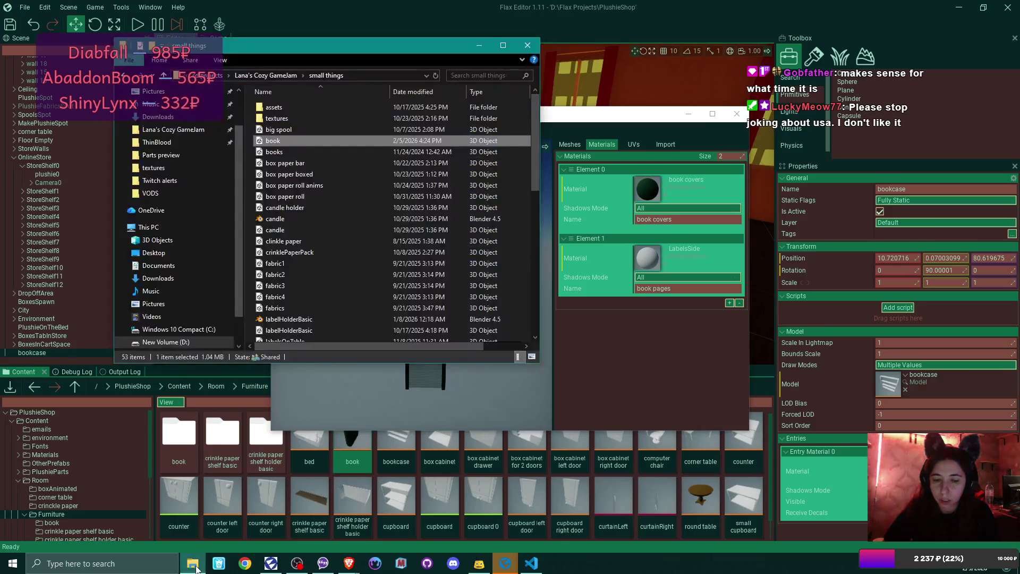
Step: Close the small things Explorer window and bring up the Start menu app list
{"action": "scroll", "coordinate": [291, 213], "scroll_direction": "down", "scroll_amount": 4}
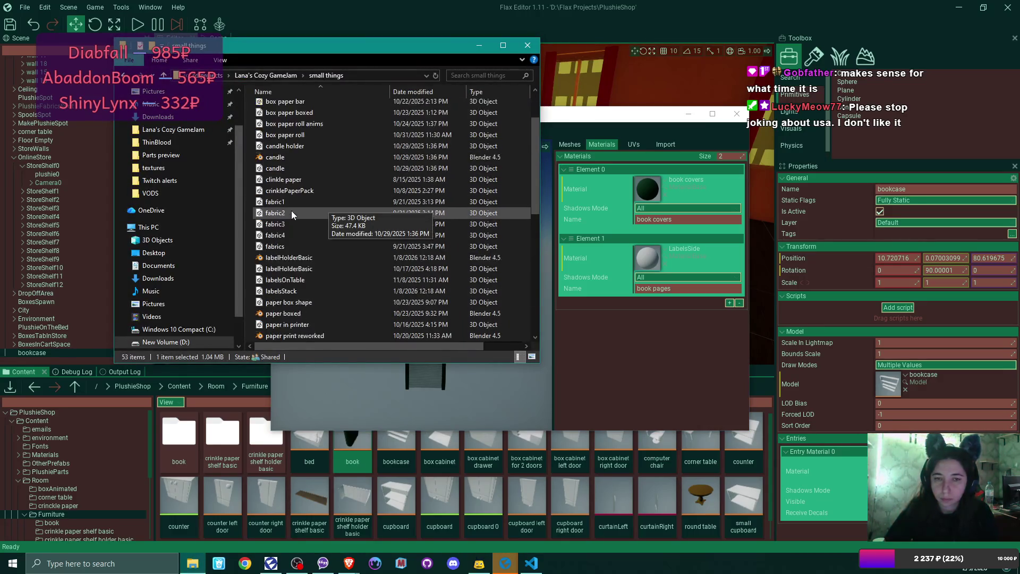
{"action": "left_click", "coordinate": [292, 212]}
{"action": "left_click", "coordinate": [528, 45]}
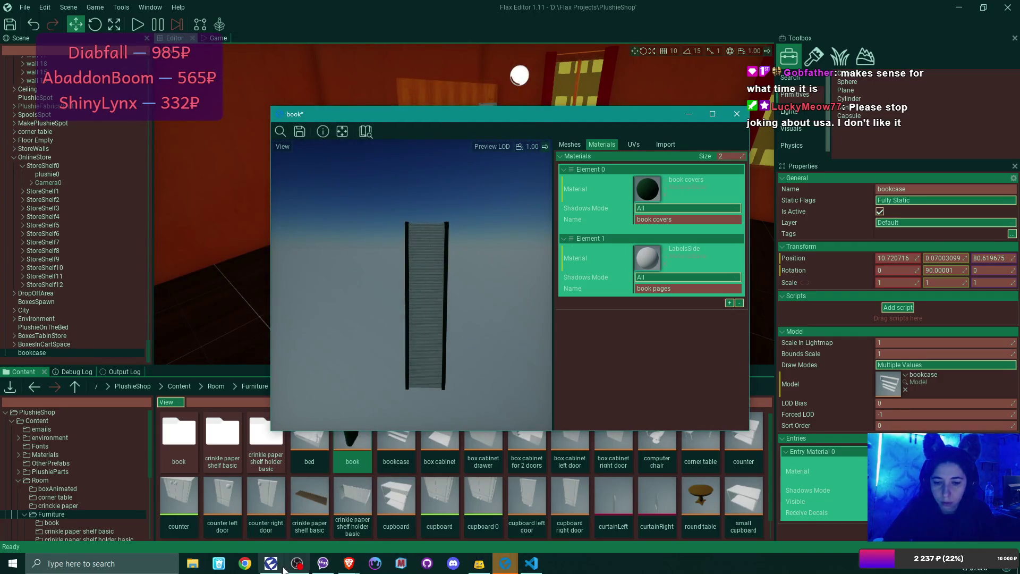
{"action": "left_click", "coordinate": [13, 563]}
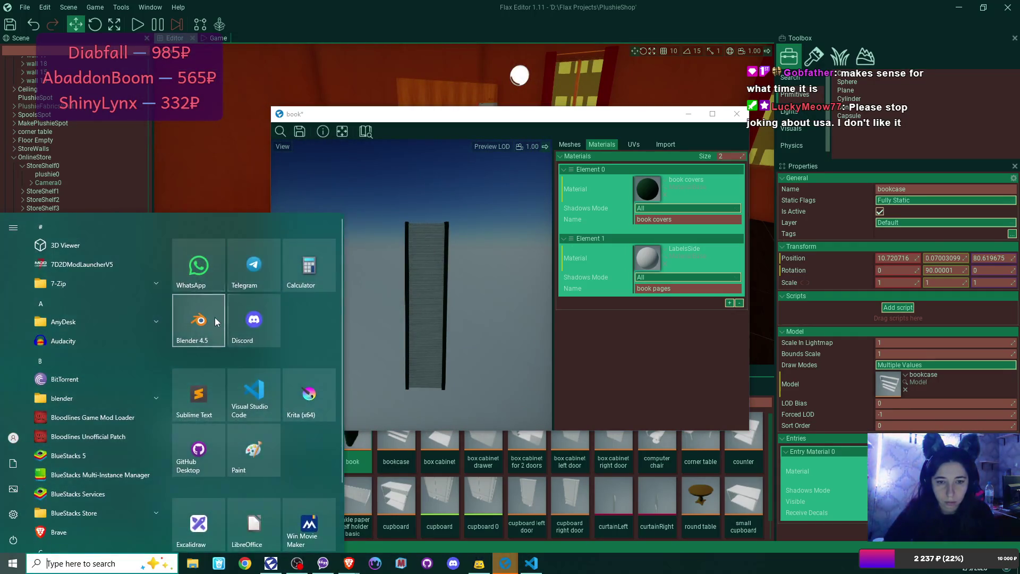
Step: Launch Blender 4.5, reopen bookcase.blend from Recent Files, and select the book pages material slot
{"action": "left_click", "coordinate": [214, 317]}
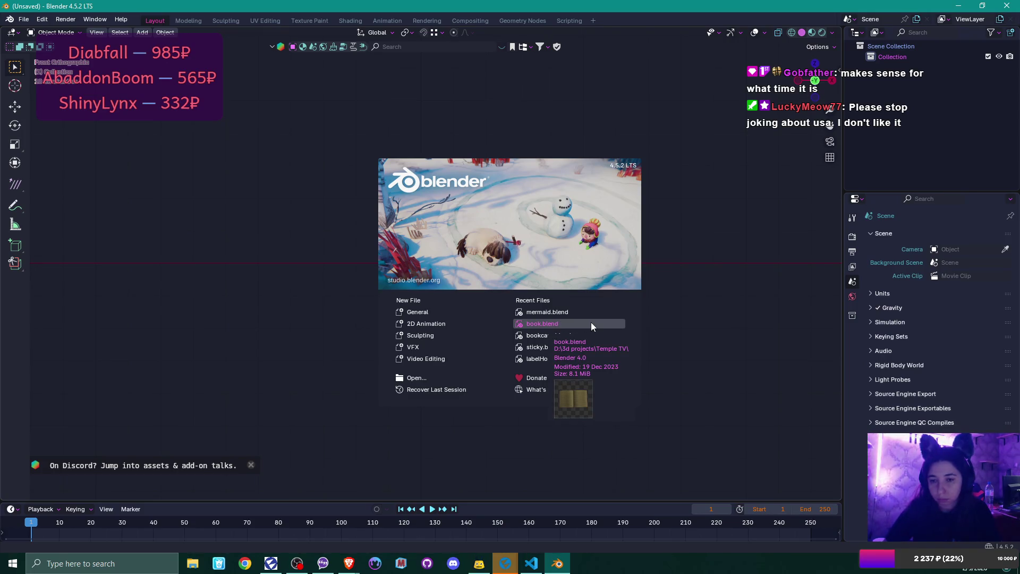
{"action": "left_click", "coordinate": [595, 336]}
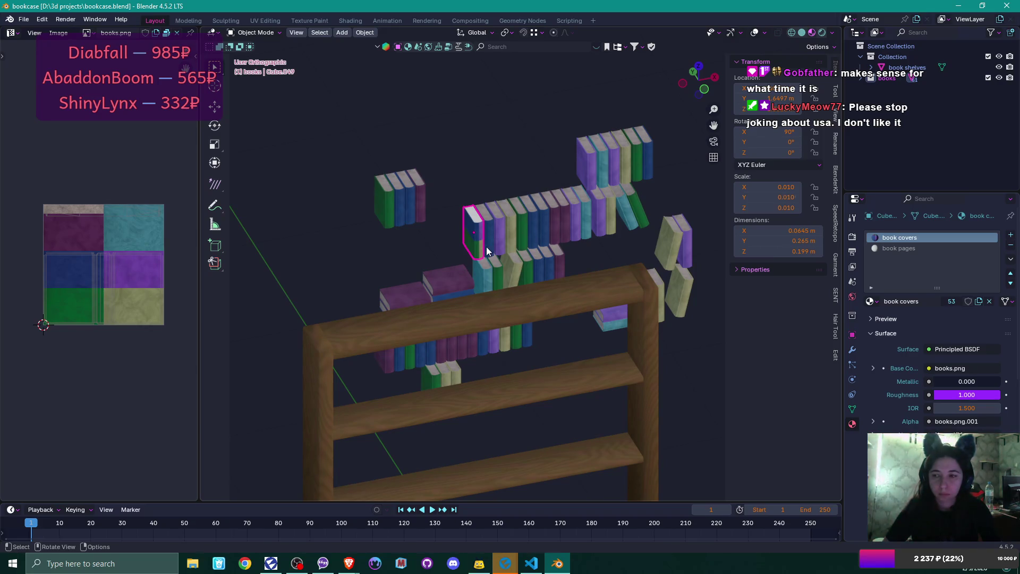
{"action": "left_click", "coordinate": [903, 248]}
Step: Enter edit mode on the book and select only its page faces
{"action": "scroll", "coordinate": [458, 221], "scroll_direction": "up", "scroll_amount": 8}
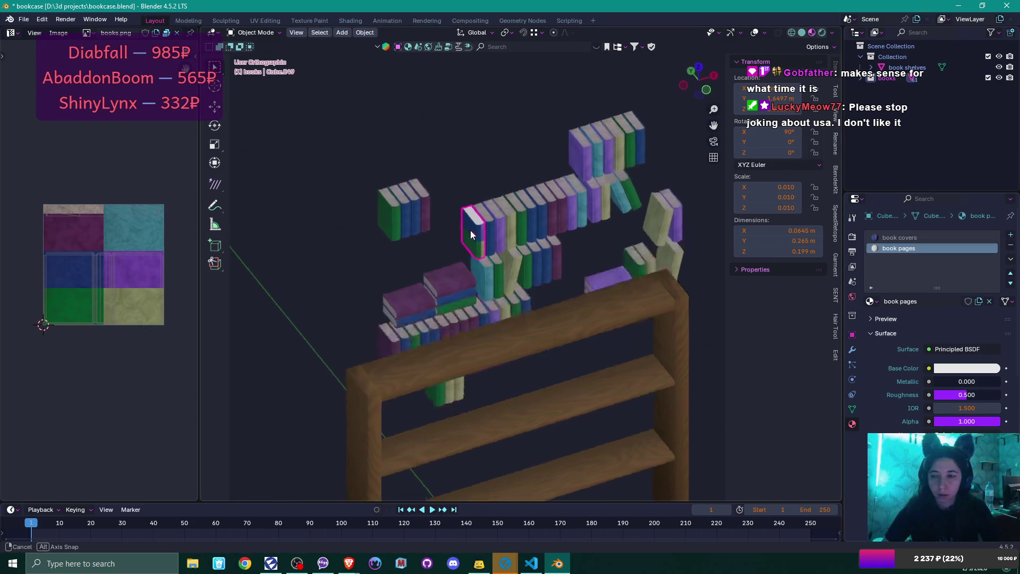
{"action": "key", "text": "Tab"}
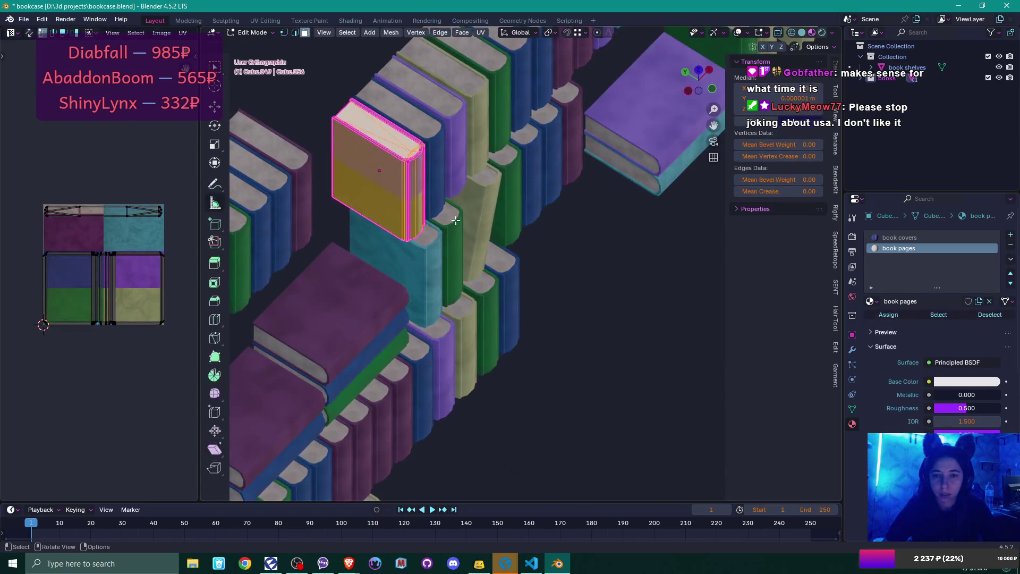
{"action": "key", "text": "alt+a"}
{"action": "left_click", "coordinate": [940, 315]}
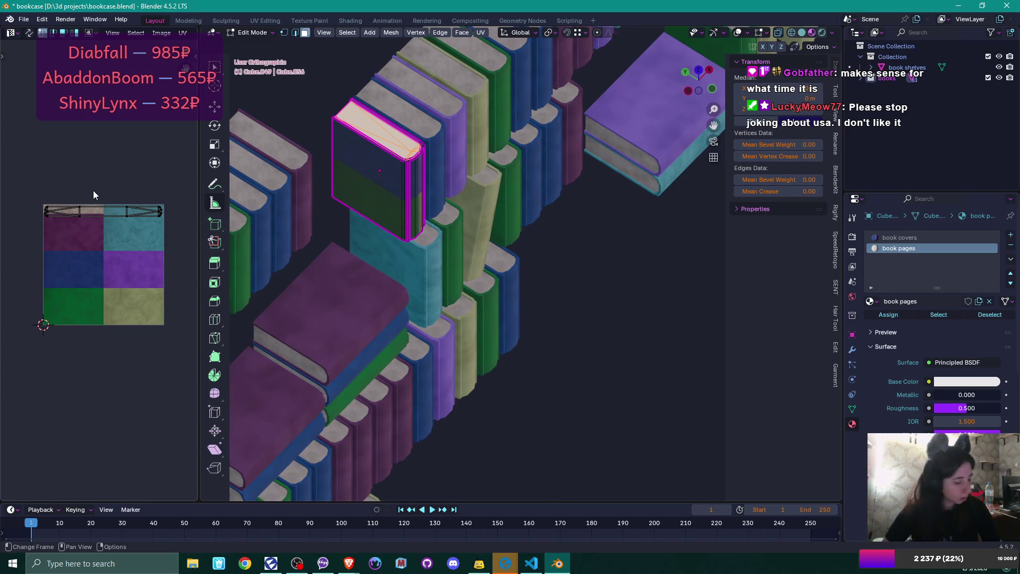
Step: Rotate the pages UV island 90° upright, move it into the texture, and exit edit mode
{"action": "type", "text": "ar"}
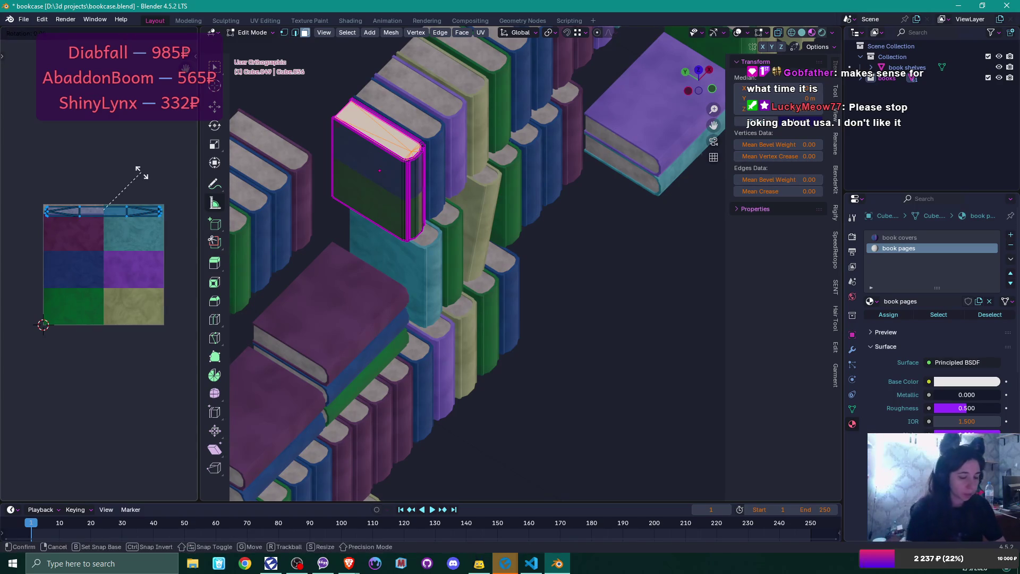
{"action": "type", "text": "90"}
{"action": "key", "text": "Return"}
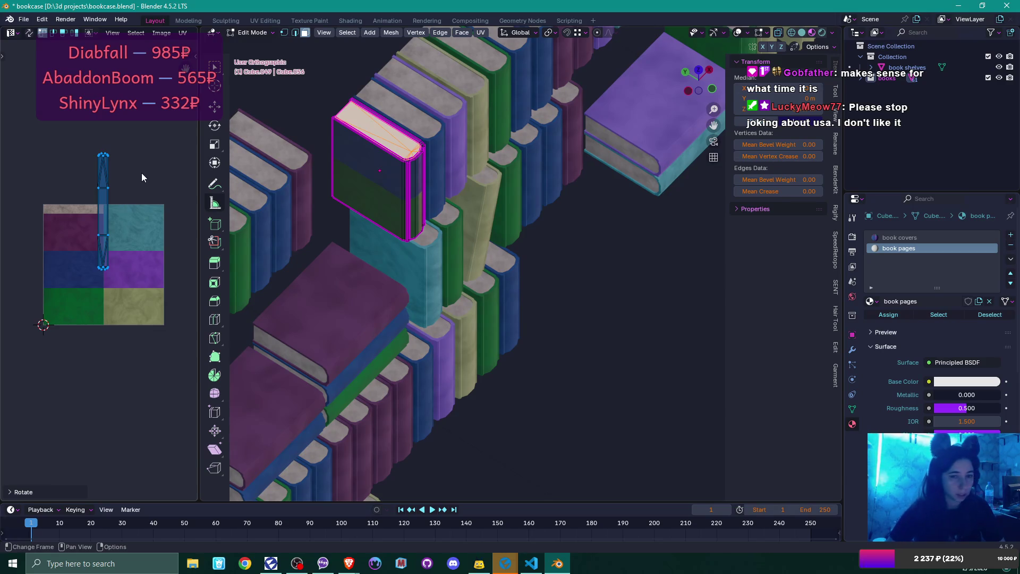
{"action": "key", "text": "g"}
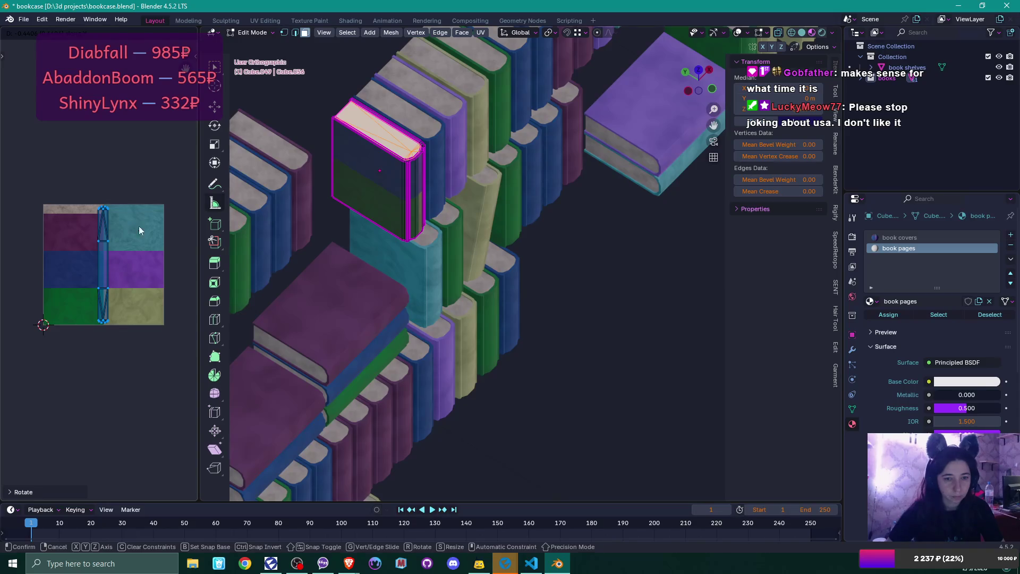
{"action": "left_click", "coordinate": [138, 230]}
{"action": "scroll", "coordinate": [139, 230], "scroll_direction": "up", "scroll_amount": 3}
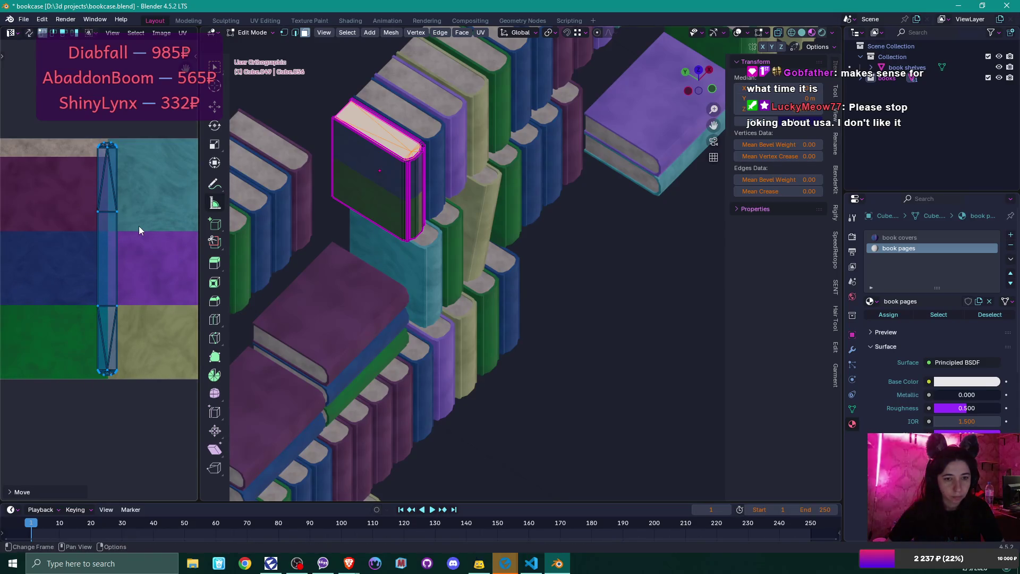
{"action": "scroll", "coordinate": [139, 230], "scroll_direction": "down", "scroll_amount": 2}
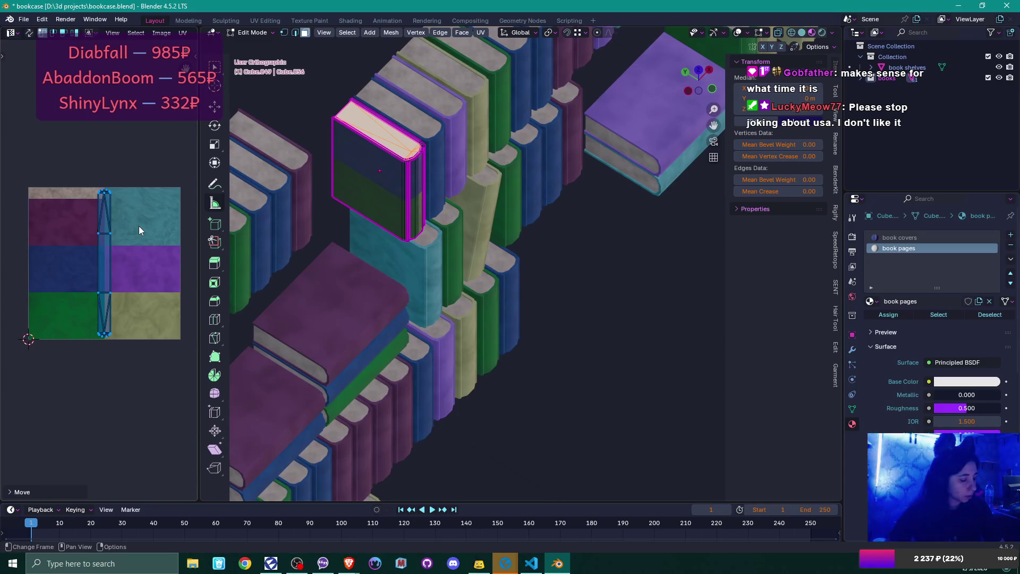
{"action": "key", "text": "Tab"}
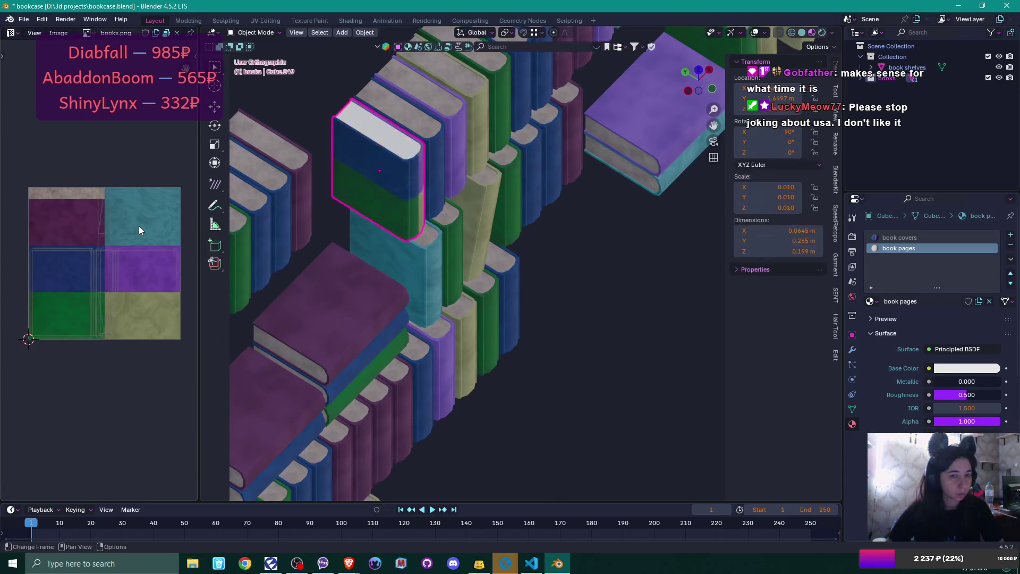
Step: Start an FBX export and browse to the Cozy GameJam project's small things folder
{"action": "left_click", "coordinate": [23, 19]}
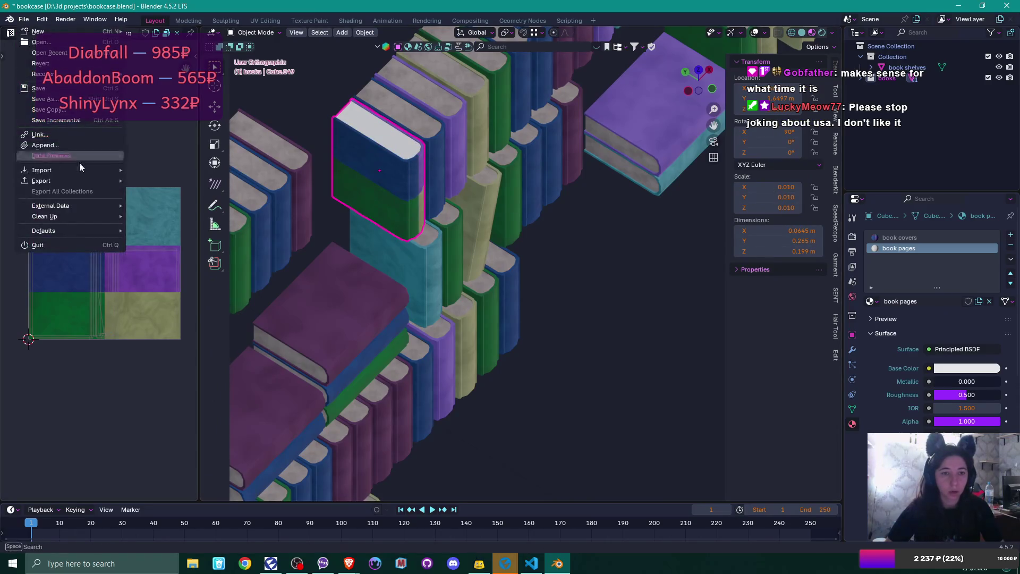
{"action": "mouse_move", "coordinate": [80, 181]}
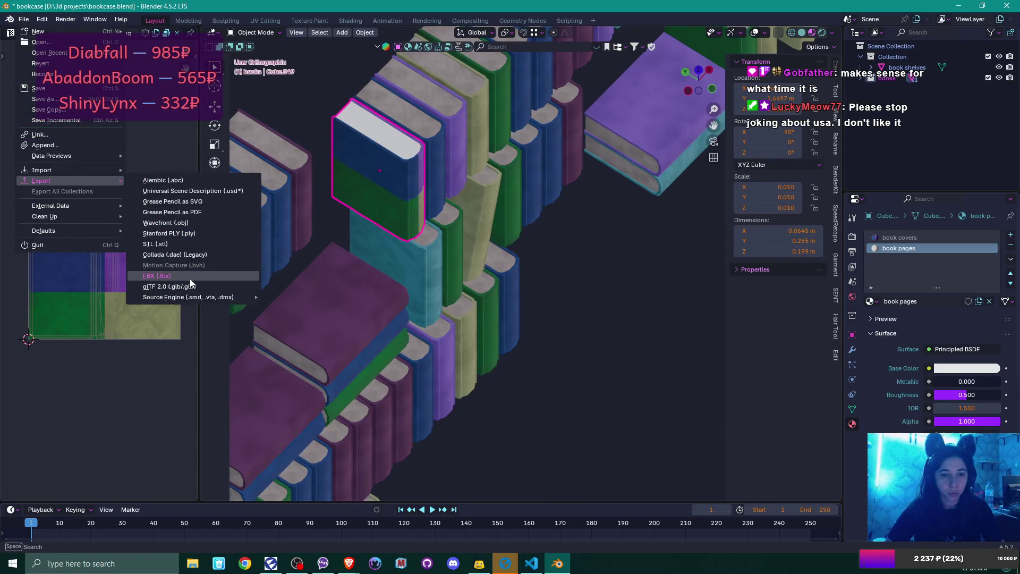
{"action": "left_click", "coordinate": [190, 277]}
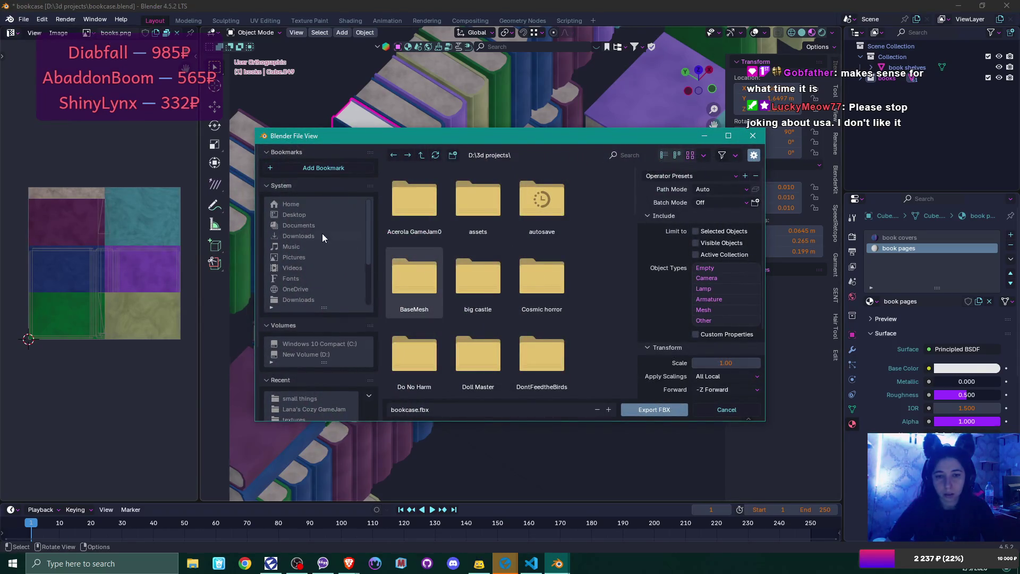
{"action": "scroll", "coordinate": [330, 340], "scroll_direction": "down", "scroll_amount": 1}
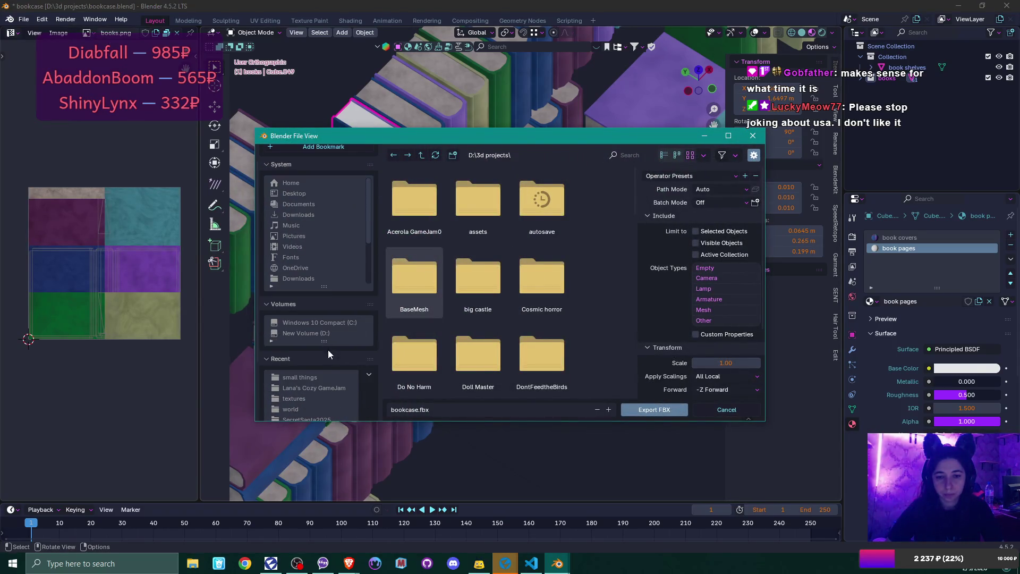
{"action": "left_click", "coordinate": [316, 387]}
{"action": "scroll", "coordinate": [546, 317], "scroll_direction": "down", "scroll_amount": 4}
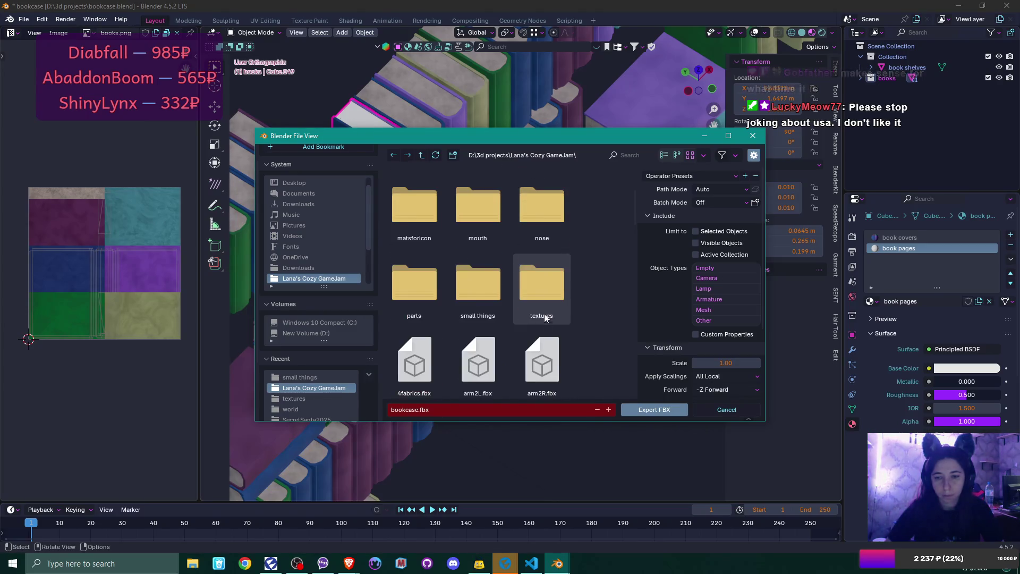
{"action": "left_click", "coordinate": [492, 285]}
Step: Export over book.fbx using the UE preset, then save bookcase.blend
{"action": "left_click", "coordinate": [415, 282]}
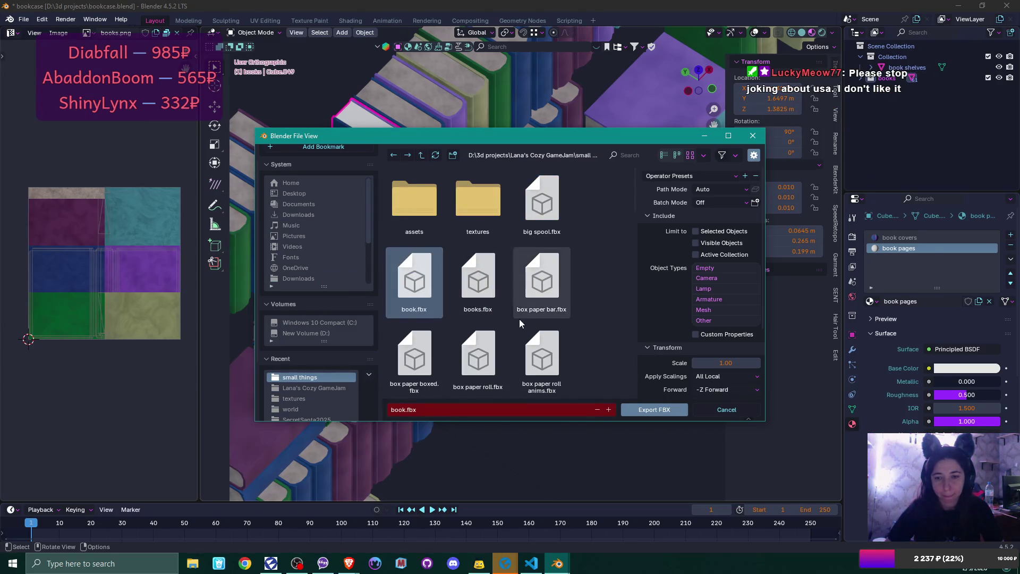
{"action": "left_click", "coordinate": [718, 175]}
{"action": "left_click", "coordinate": [687, 213]}
{"action": "scroll", "coordinate": [691, 266], "scroll_direction": "down", "scroll_amount": 5}
{"action": "left_click", "coordinate": [677, 406]}
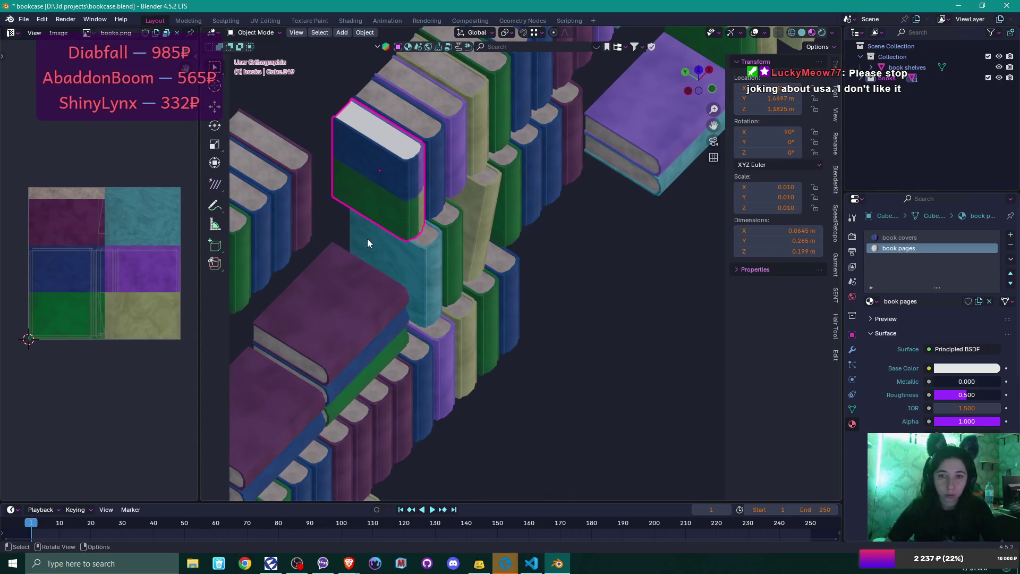
{"action": "key", "text": "ctrl+s"}
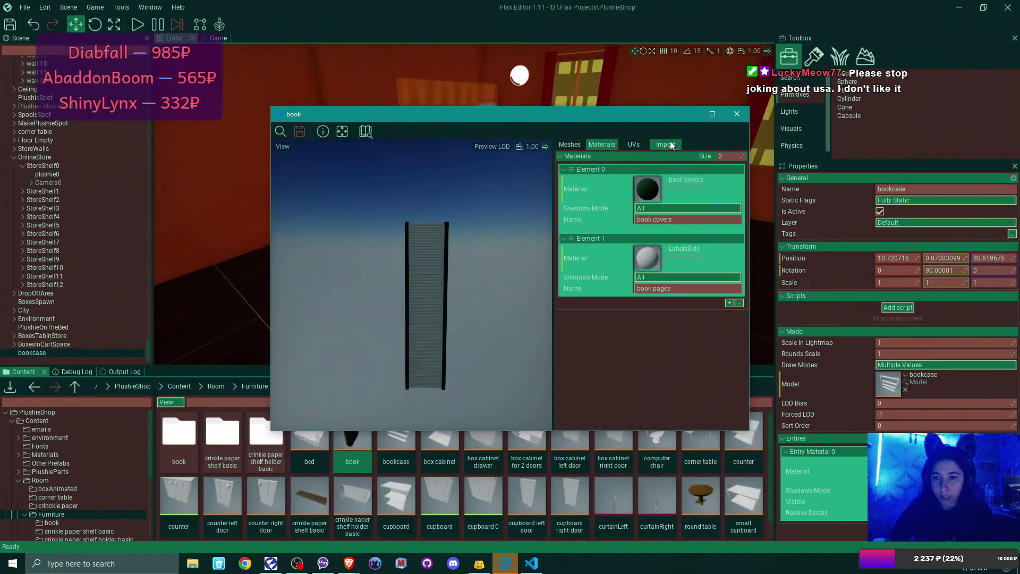
Step: Reimport the book model from its updated FBX and orbit the preview to check it
{"action": "left_click", "coordinate": [665, 145]}
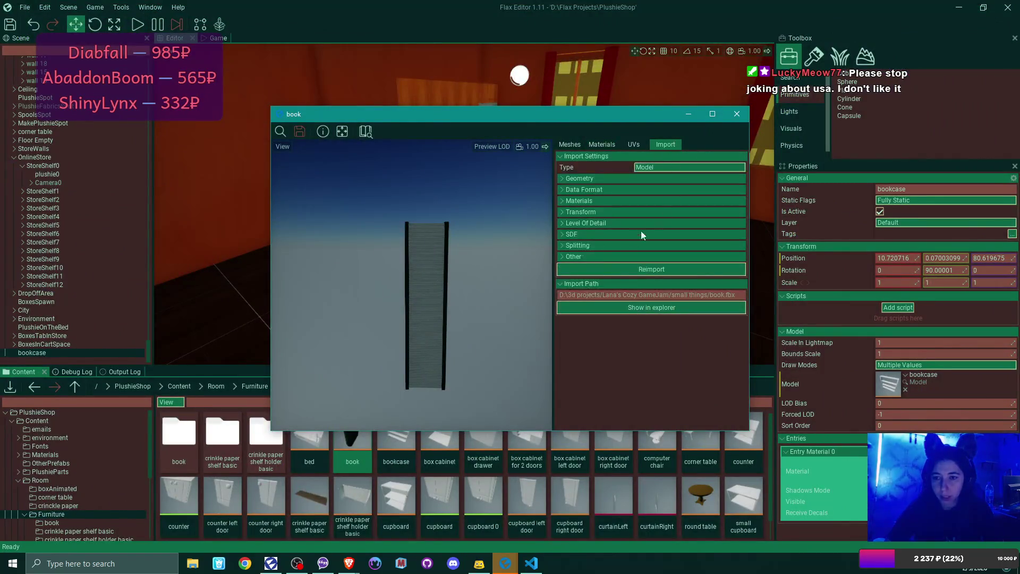
{"action": "left_click", "coordinate": [644, 269]}
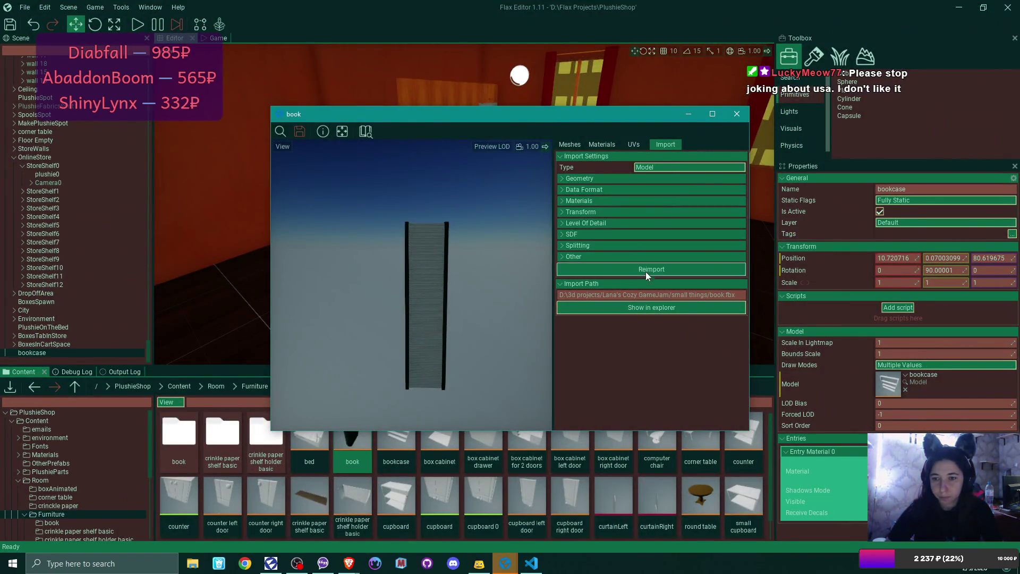
{"action": "mouse_move", "coordinate": [460, 261]}
{"action": "left_mouse_down"}
{"action": "mouse_move", "coordinate": [531, 263]}
{"action": "mouse_move", "coordinate": [623, 160]}
{"action": "left_mouse_up"}
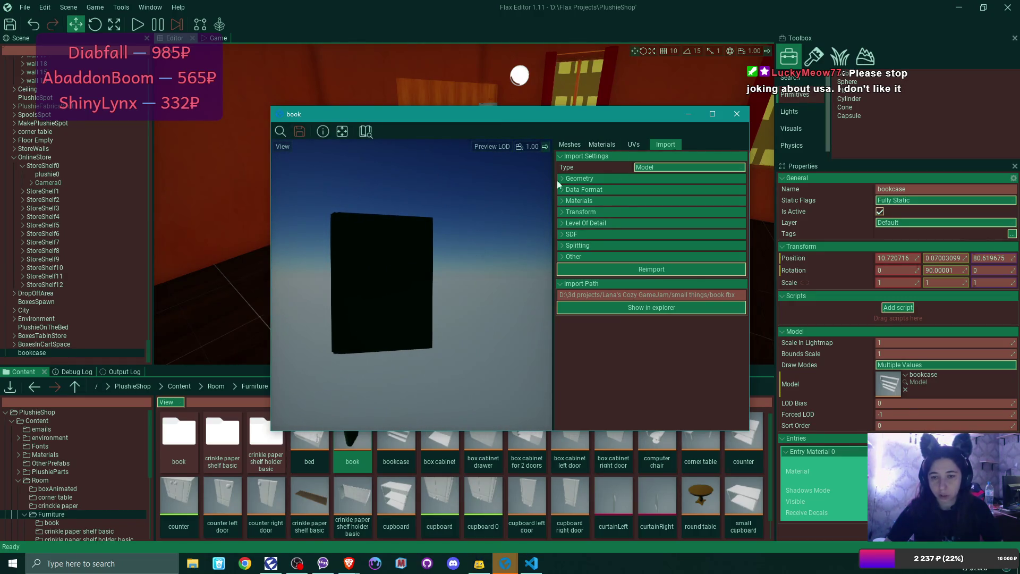
Step: Delete the extra book folder and reopen the book model on its Materials tab
{"action": "left_click", "coordinate": [743, 116]}
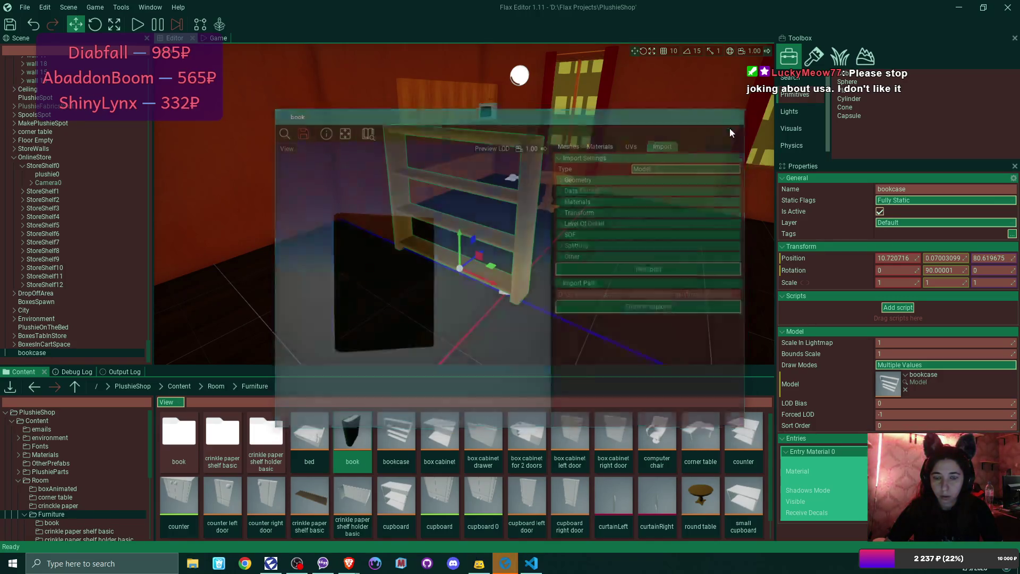
{"action": "key", "text": "Delete"}
{"action": "key", "text": "Return"}
{"action": "double_click", "coordinate": [320, 428]}
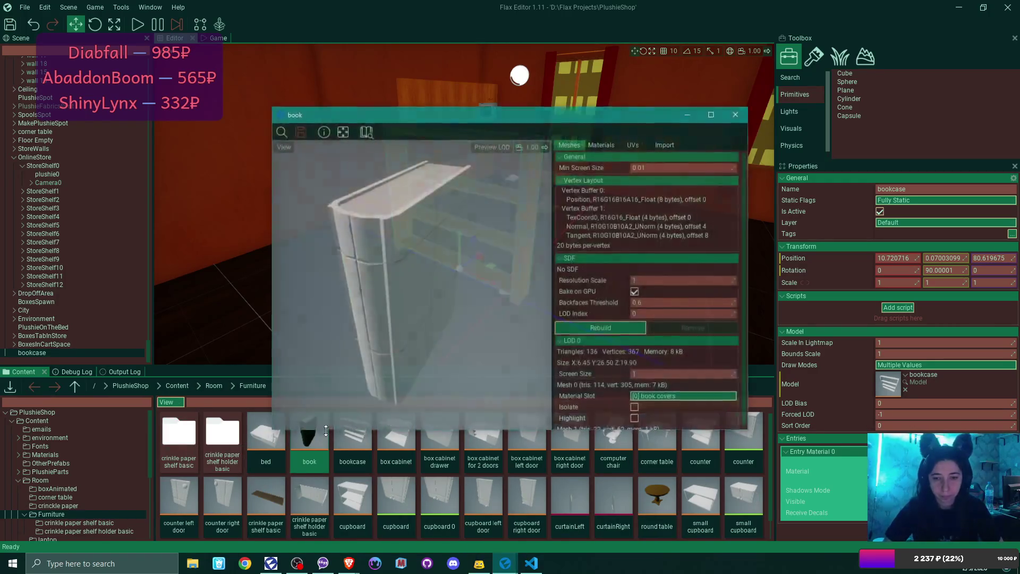
{"action": "left_click", "coordinate": [610, 144]}
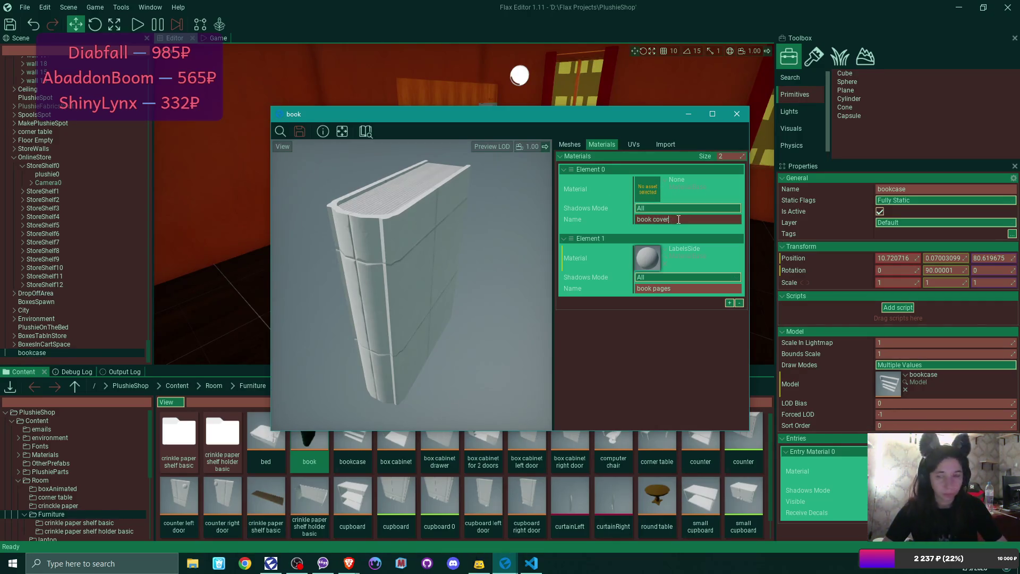
Step: Open 'No ao mat' from Content > Materials and scroll to its Diffuse, Roughness and Normal parameters
{"action": "left_click", "coordinate": [737, 114]}
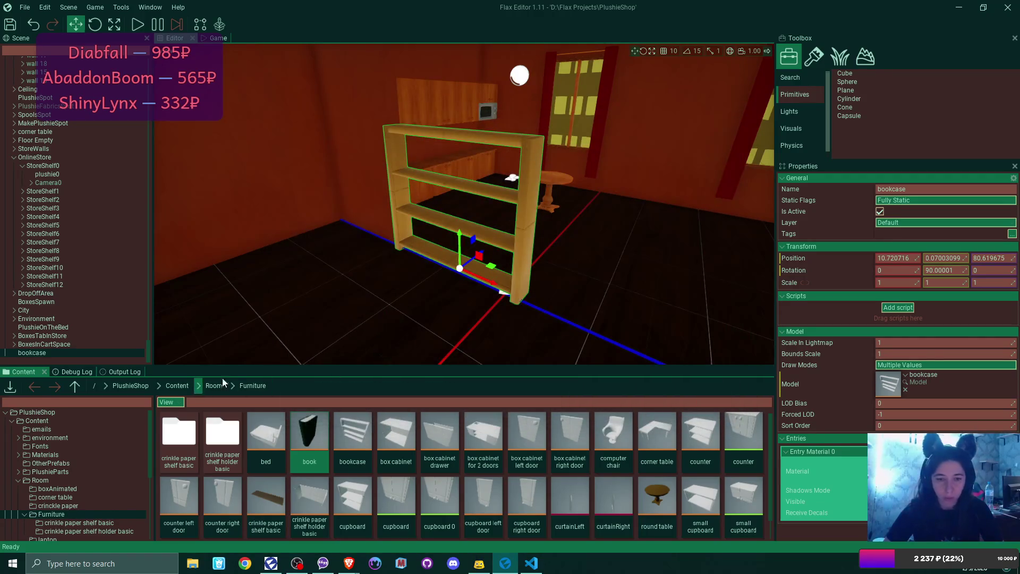
{"action": "left_click", "coordinate": [174, 385]}
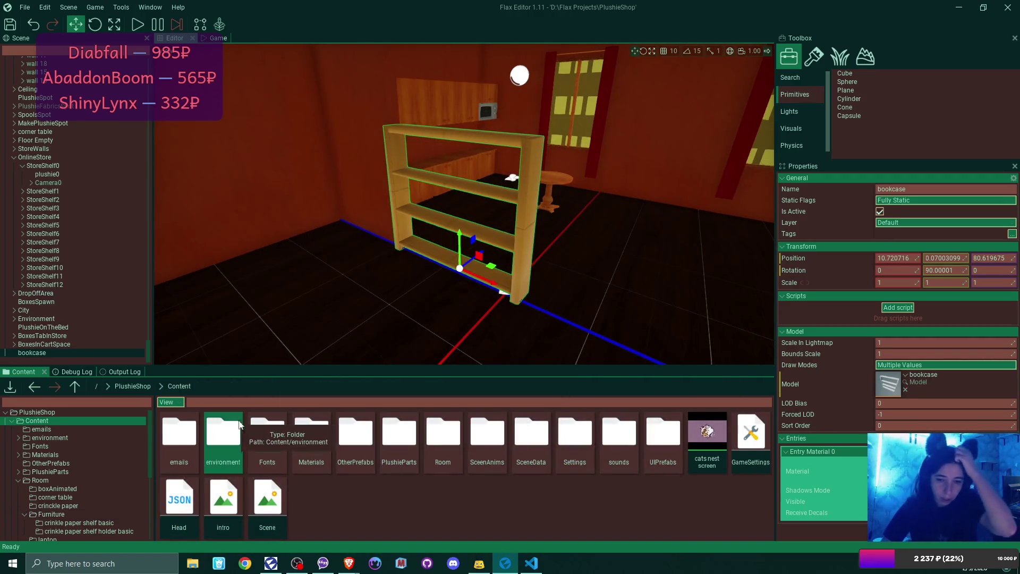
{"action": "double_click", "coordinate": [313, 430]}
{"action": "scroll", "coordinate": [467, 489], "scroll_direction": "down", "scroll_amount": 1}
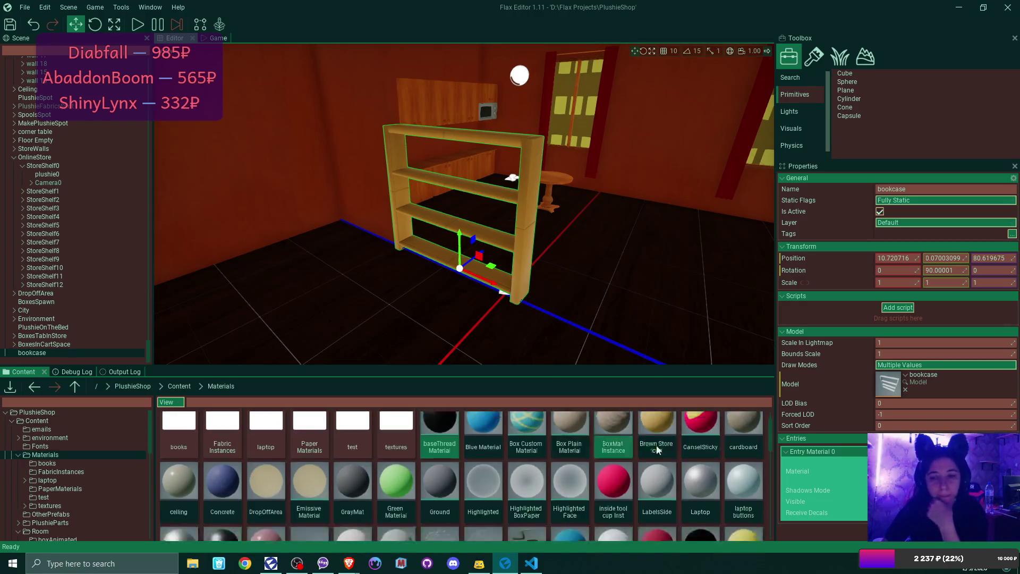
{"action": "scroll", "coordinate": [712, 460], "scroll_direction": "down", "scroll_amount": 1}
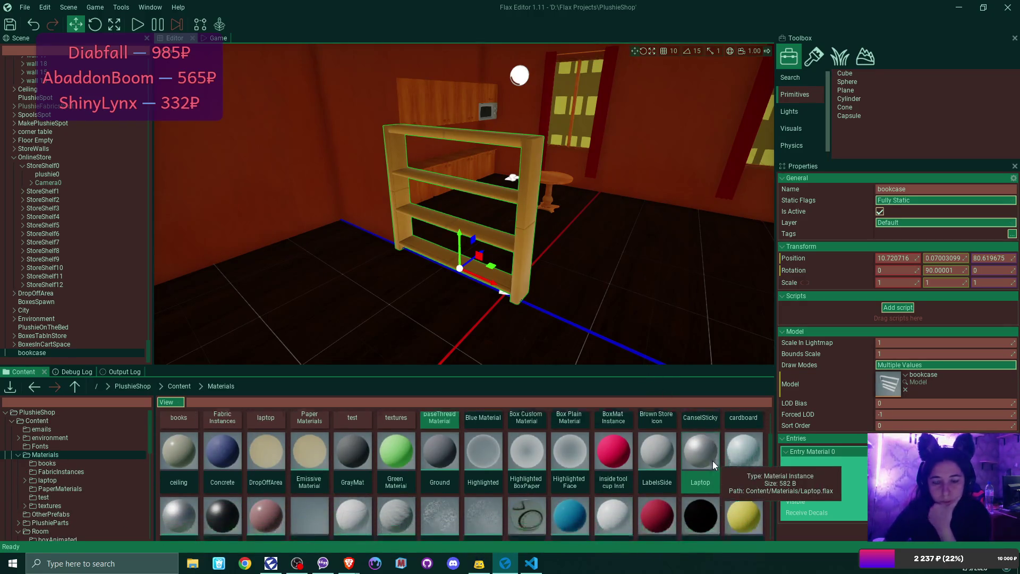
{"action": "scroll", "coordinate": [729, 460], "scroll_direction": "down", "scroll_amount": 4}
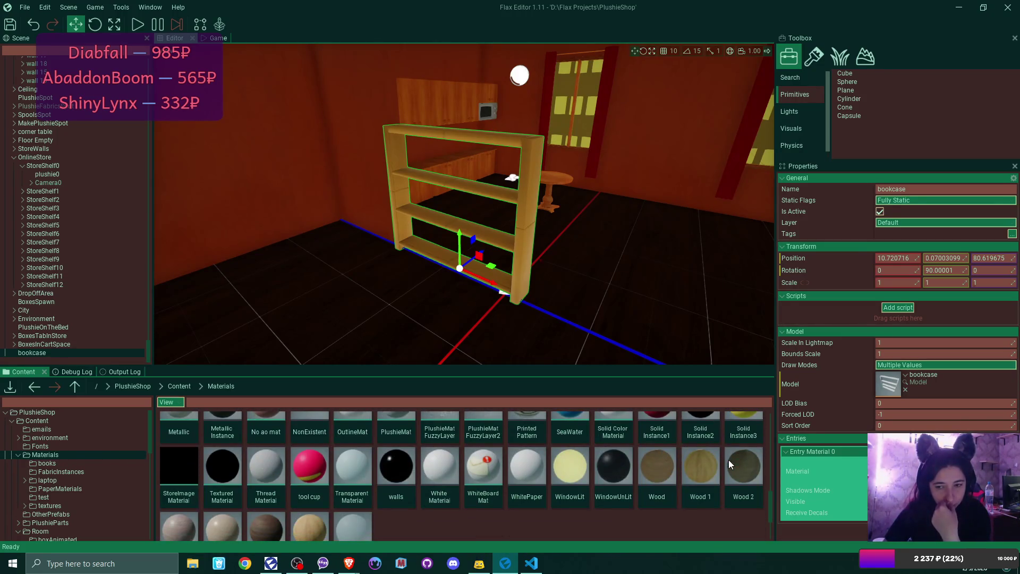
{"action": "scroll", "coordinate": [729, 460], "scroll_direction": "up", "scroll_amount": 1}
{"action": "double_click", "coordinate": [282, 433]}
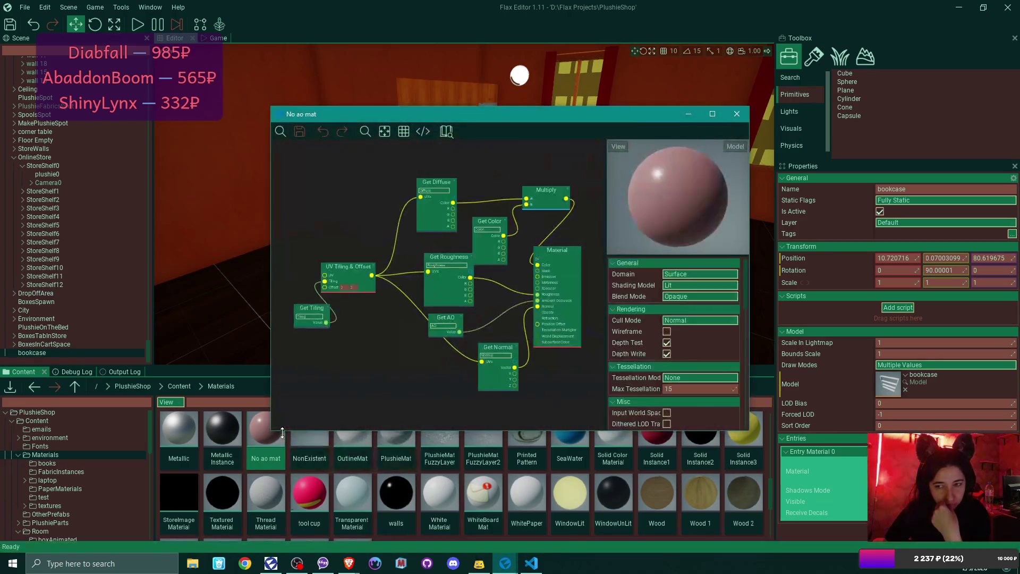
{"action": "scroll", "coordinate": [697, 283], "scroll_direction": "down", "scroll_amount": 5}
{"action": "scroll", "coordinate": [698, 283], "scroll_direction": "down", "scroll_amount": 3}
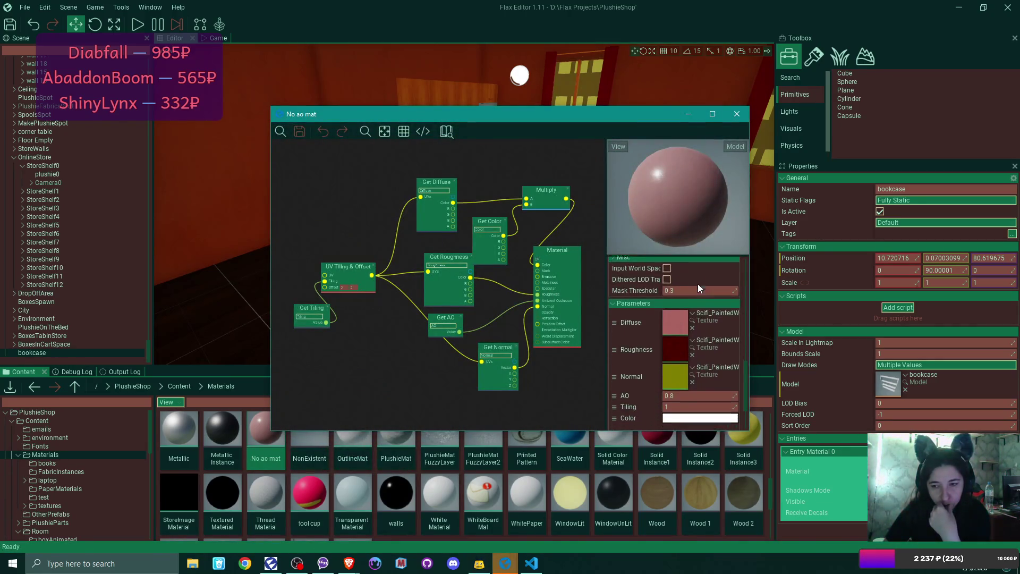
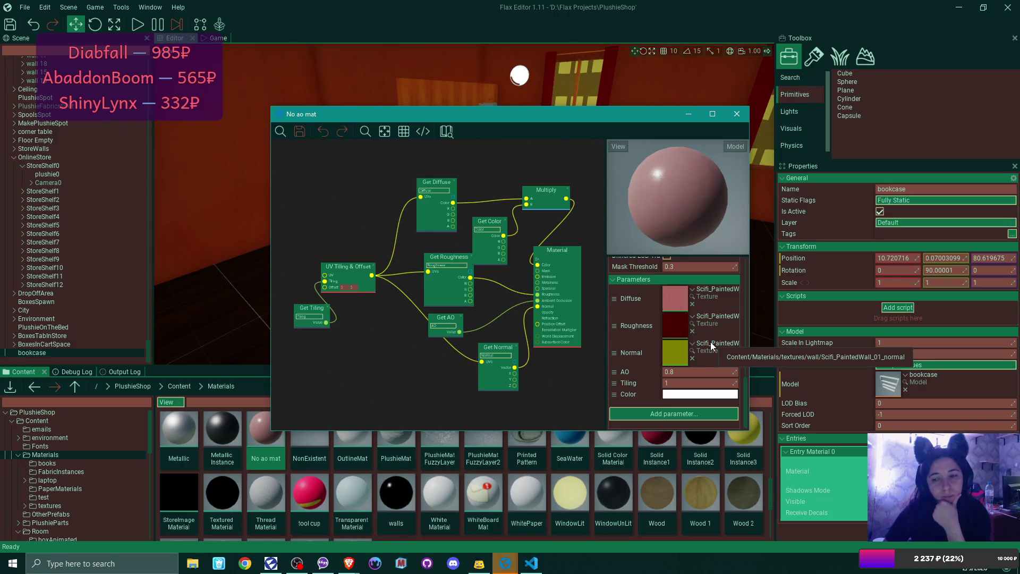
Step: Close the No ao mat editor and create a material instance from it named BookCover Brown
{"action": "left_click", "coordinate": [737, 114]}
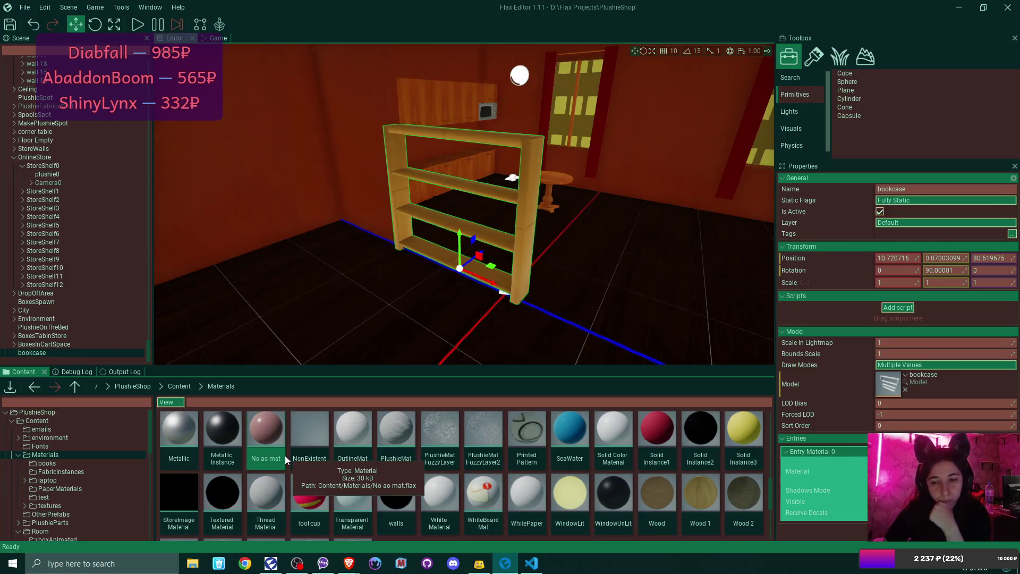
{"action": "scroll", "coordinate": [284, 455], "scroll_direction": "up", "scroll_amount": 2}
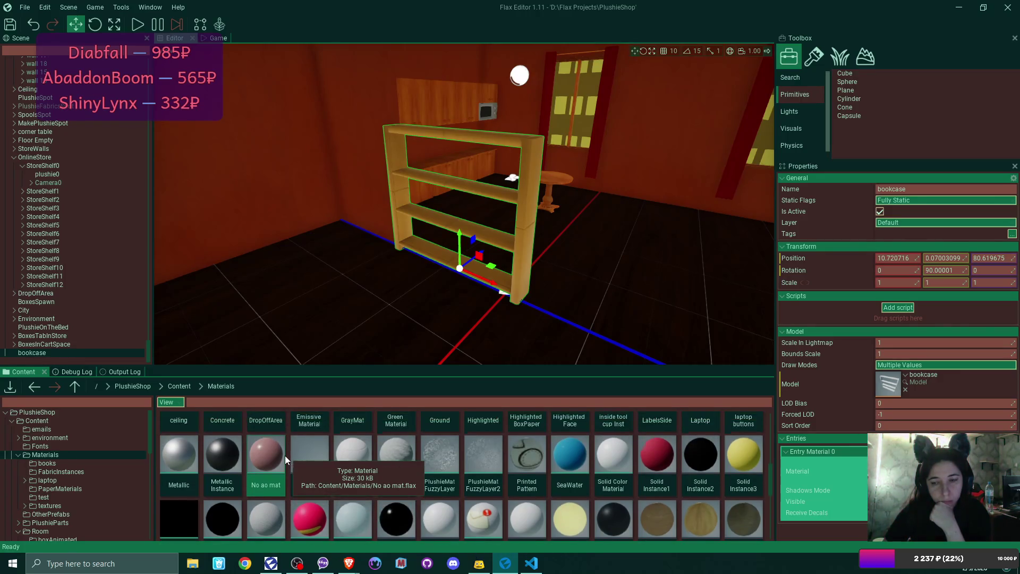
{"action": "scroll", "coordinate": [285, 454], "scroll_direction": "up", "scroll_amount": 1}
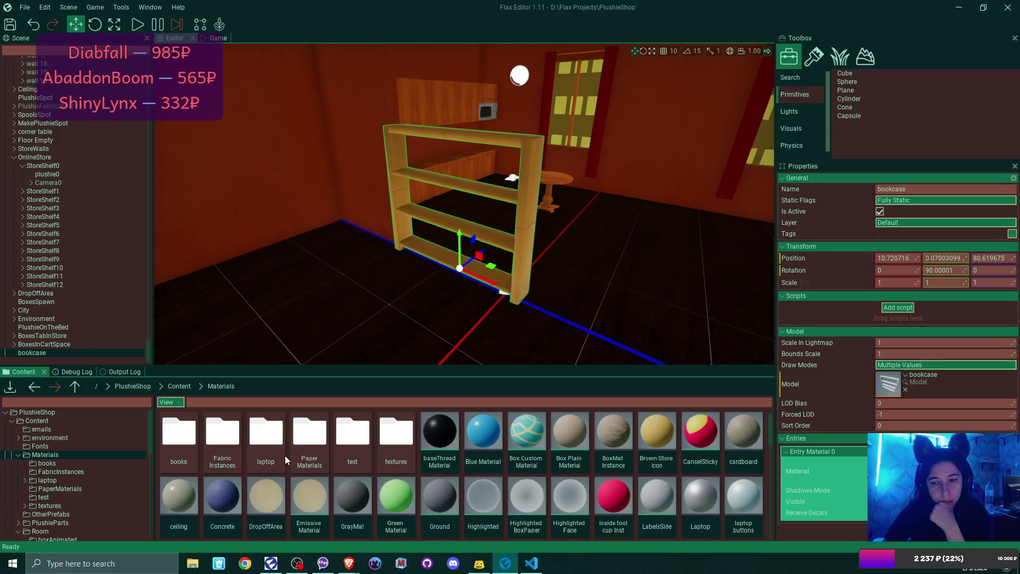
{"action": "scroll", "coordinate": [285, 454], "scroll_direction": "down", "scroll_amount": 2}
{"action": "right_click", "coordinate": [272, 467]}
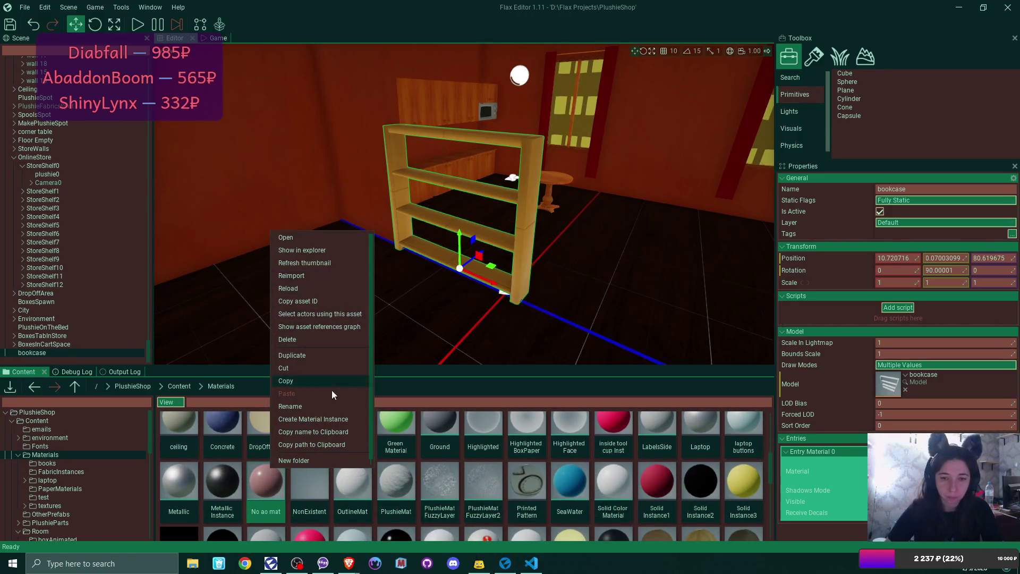
{"action": "left_click", "coordinate": [337, 419]}
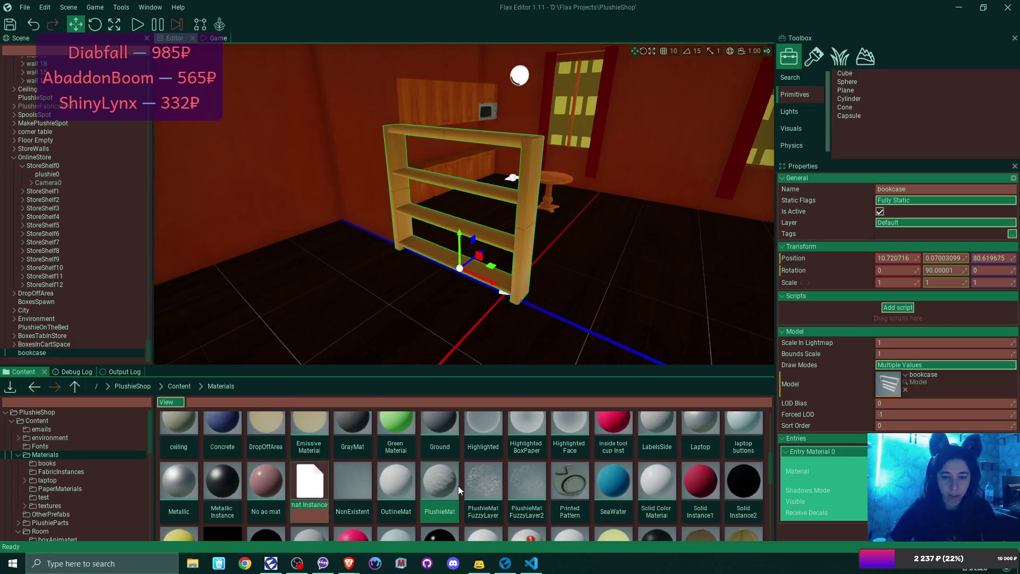
{"action": "type", "text": "BookCover"}
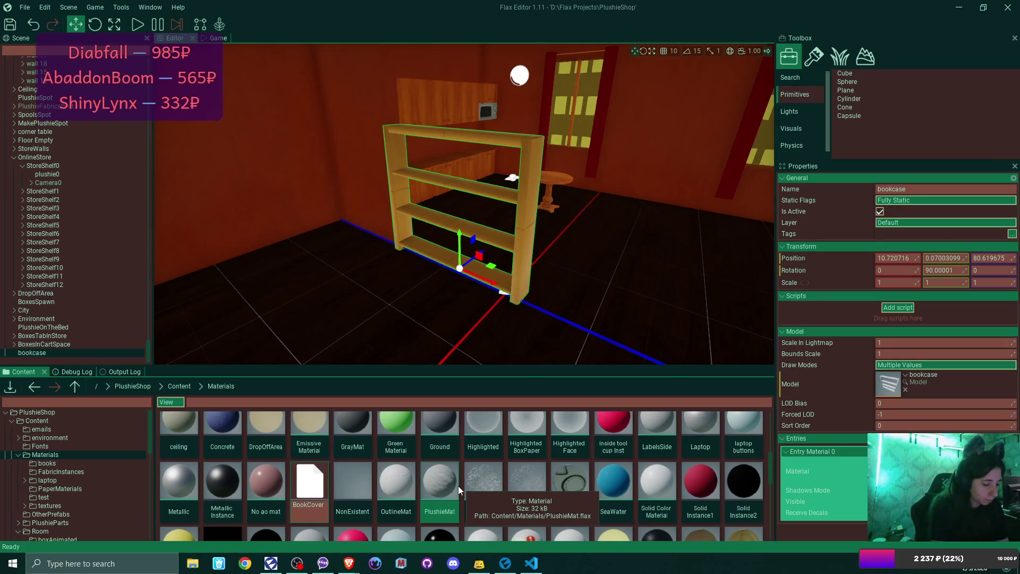
{"action": "type", "text": "Brown"}
{"action": "key", "text": "Return"}
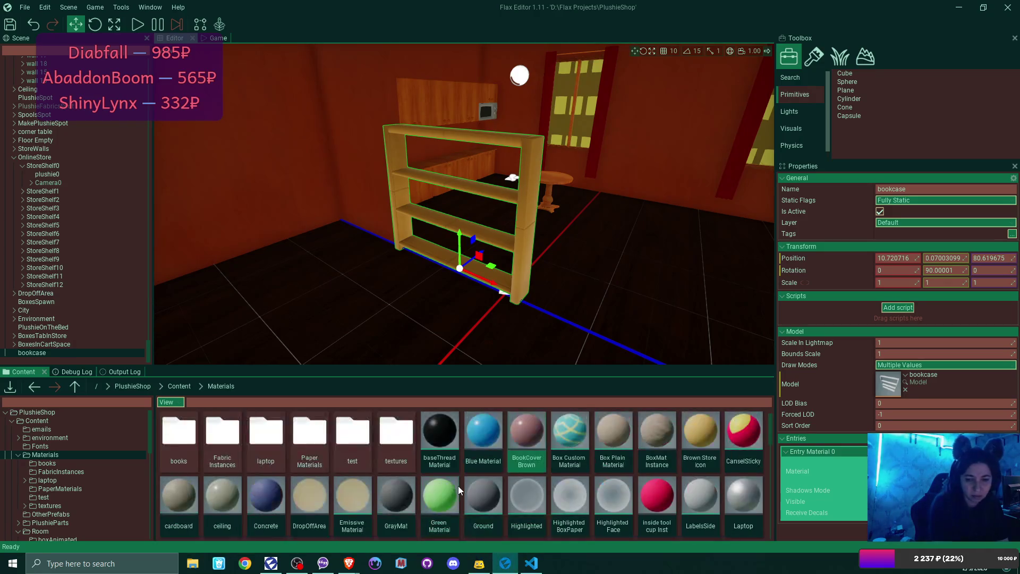
Step: Open the BookCoverBrown material editor and browse to Materials > textures > cardboard
{"action": "double_click", "coordinate": [534, 434]}
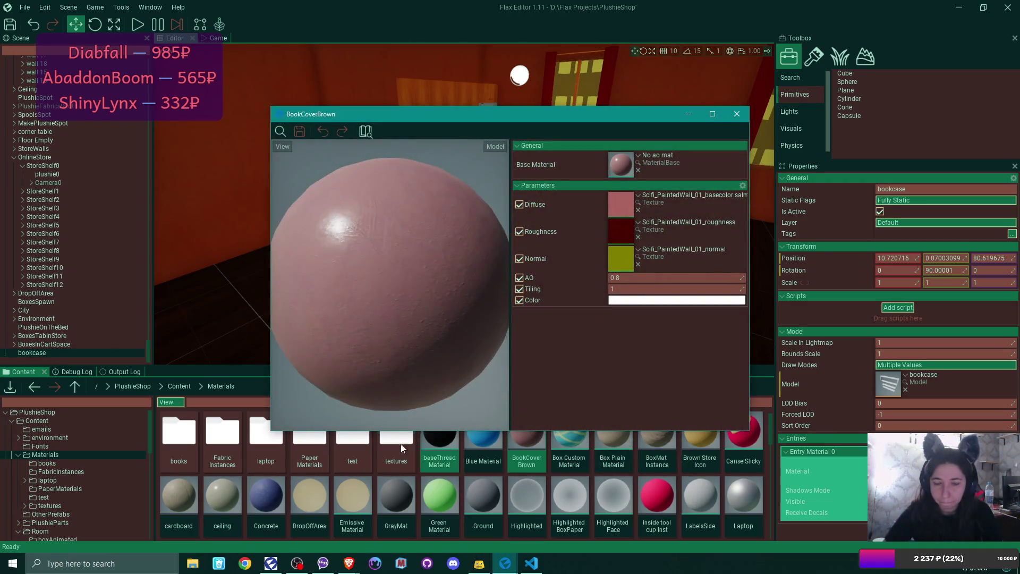
{"action": "double_click", "coordinate": [314, 447]}
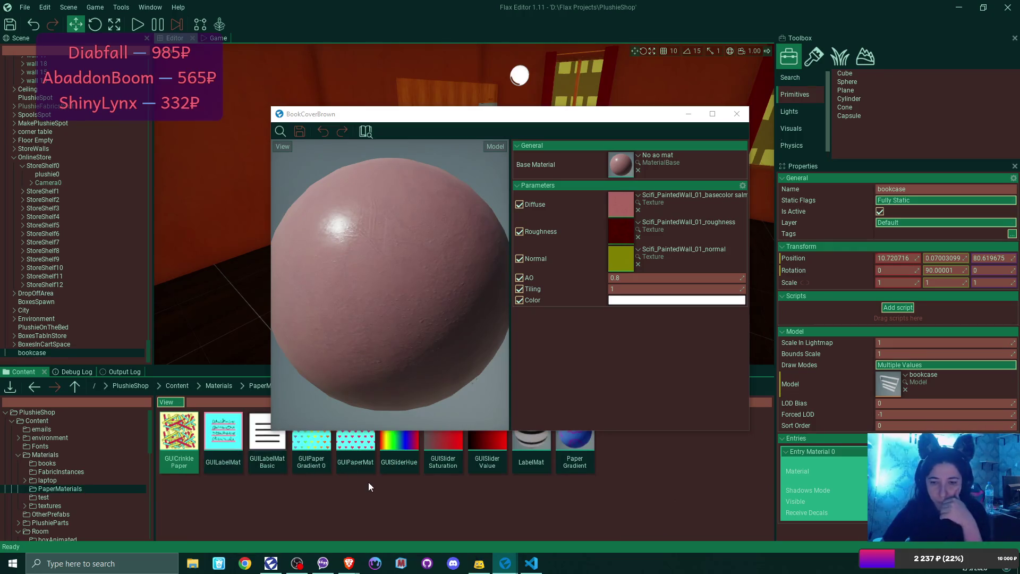
{"action": "left_click_drag", "start_coordinate": [573, 118], "coordinate": [657, 71]}
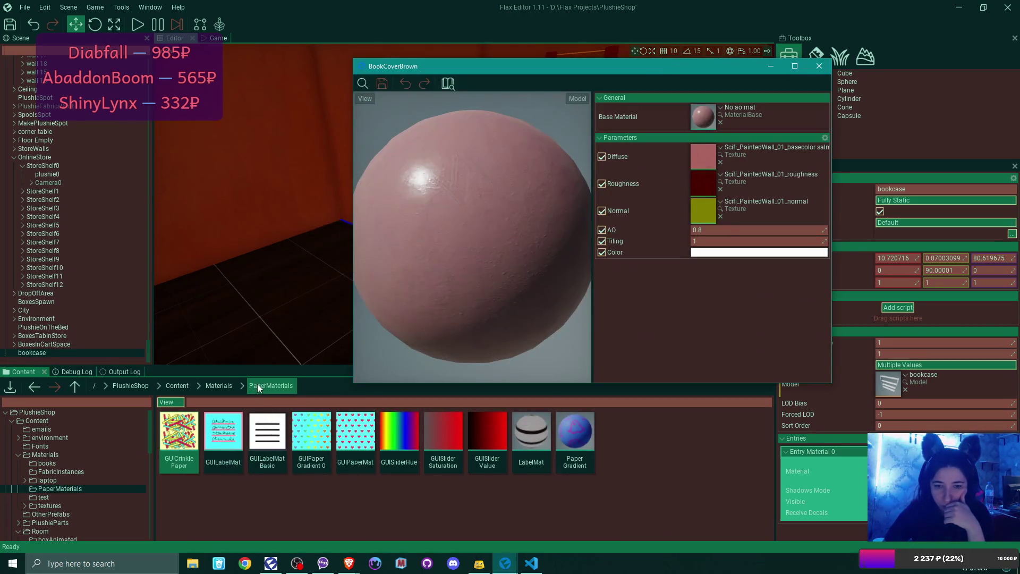
{"action": "left_click", "coordinate": [233, 386]}
{"action": "double_click", "coordinate": [397, 433]}
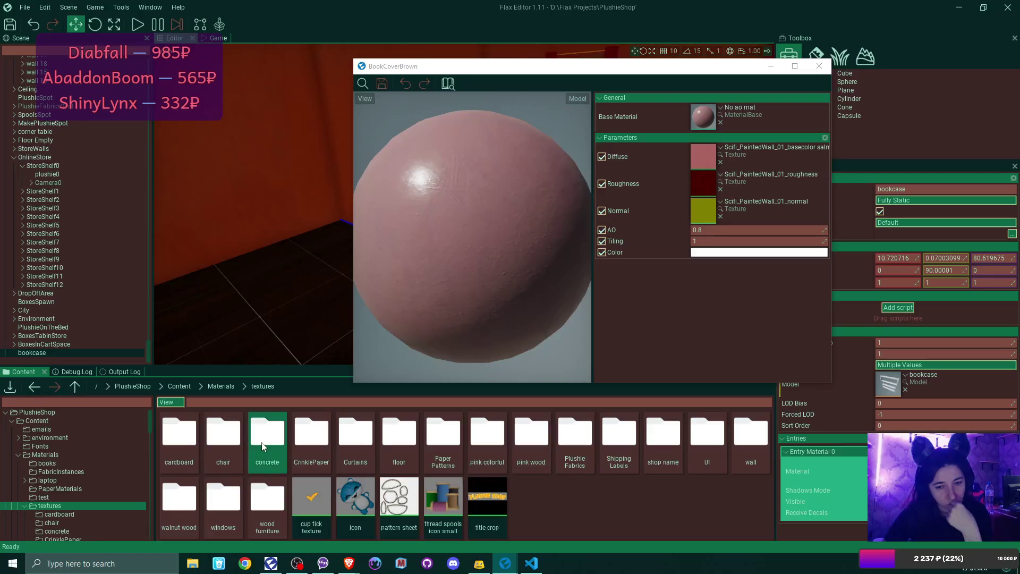
{"action": "double_click", "coordinate": [179, 438]}
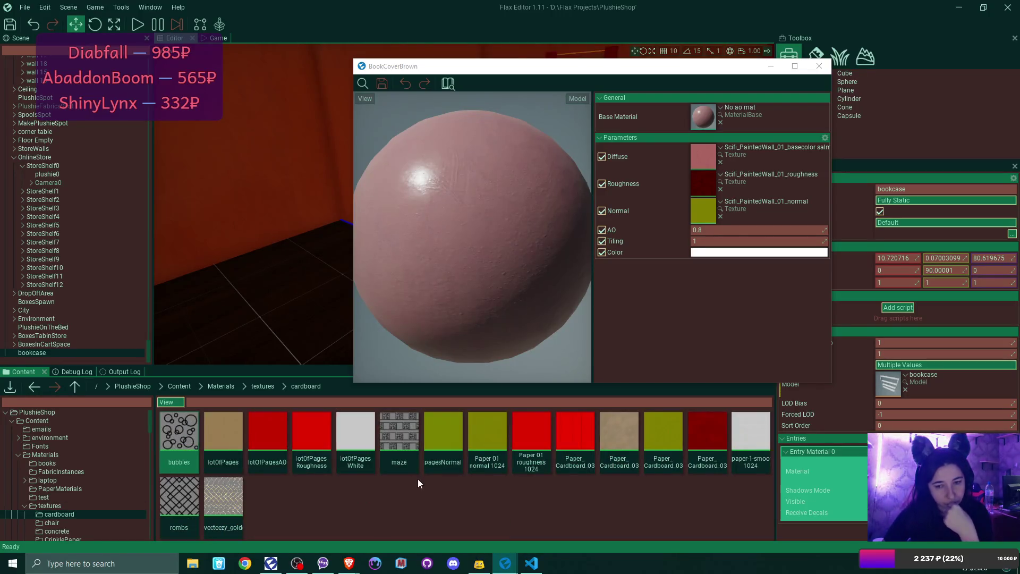
Step: Preview the pagesNormal, lotOfPagesAO and Paper 01 normal 1024 textures
{"action": "double_click", "coordinate": [448, 434]}
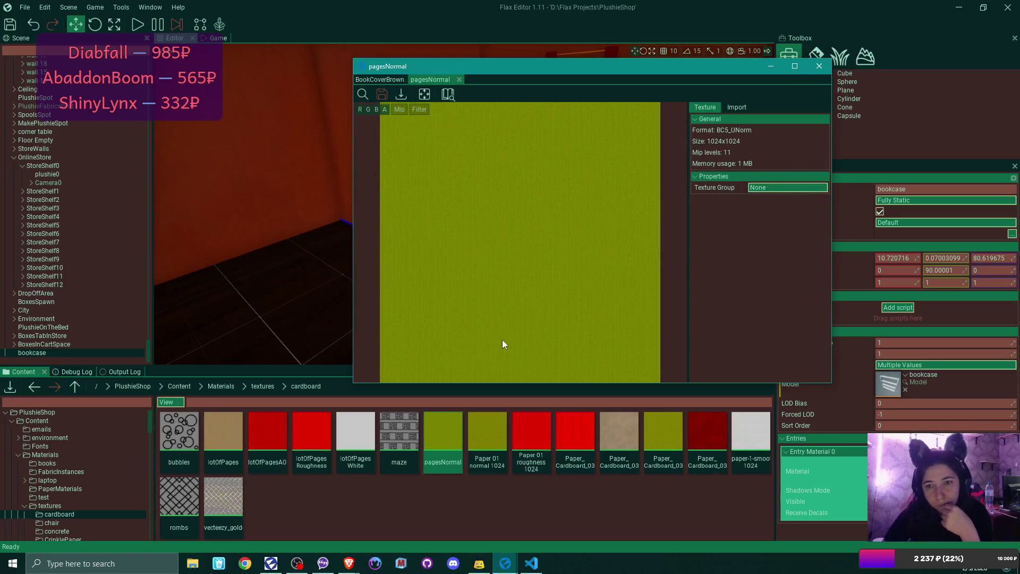
{"action": "left_click", "coordinate": [459, 79]}
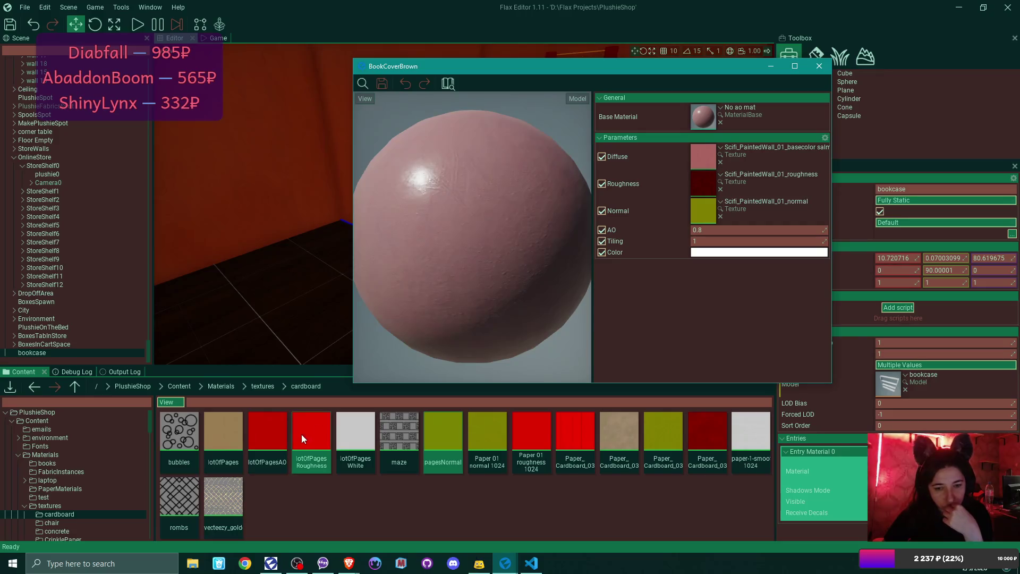
{"action": "double_click", "coordinate": [279, 438]}
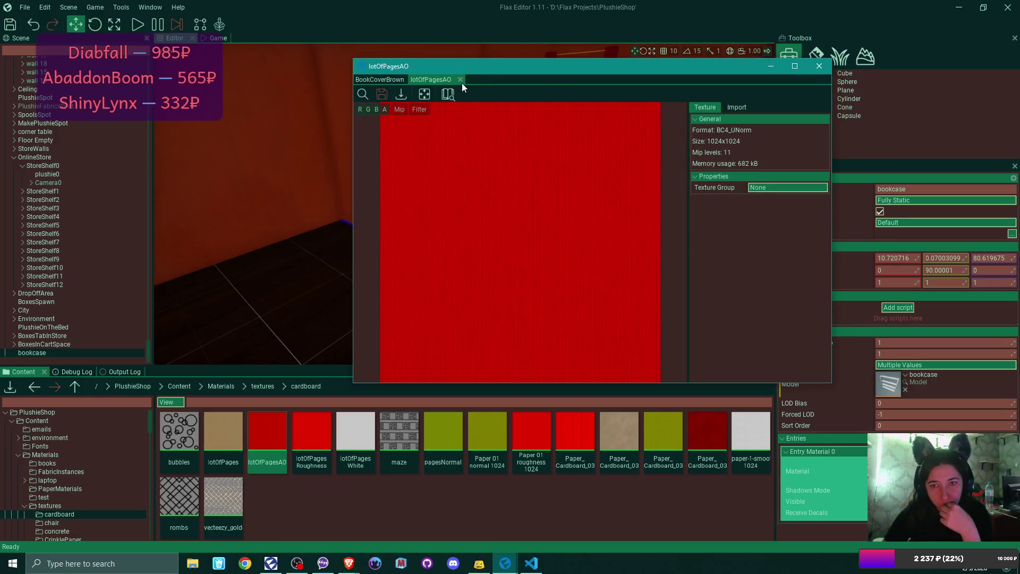
{"action": "left_click", "coordinate": [460, 80]}
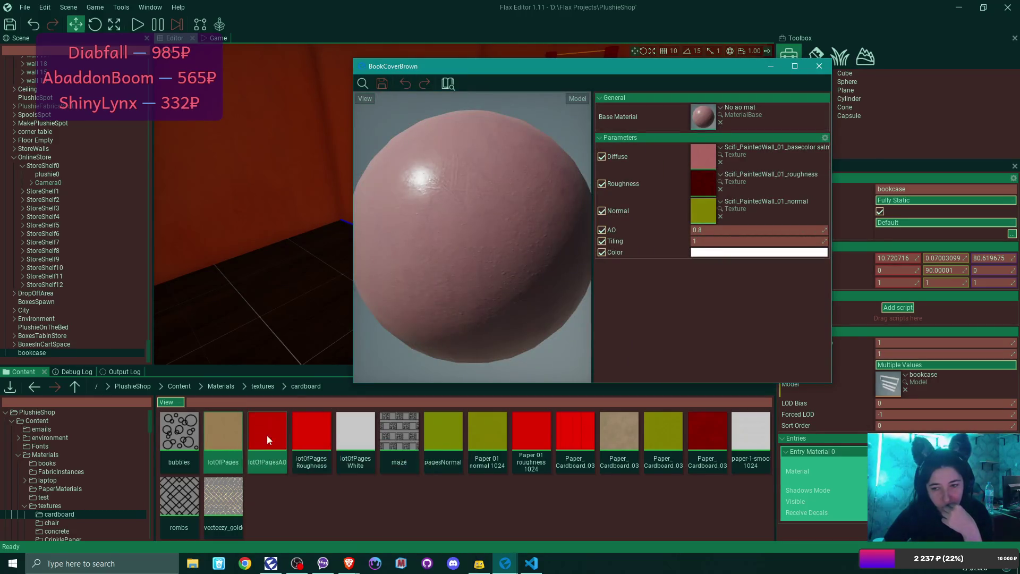
{"action": "double_click", "coordinate": [496, 429]}
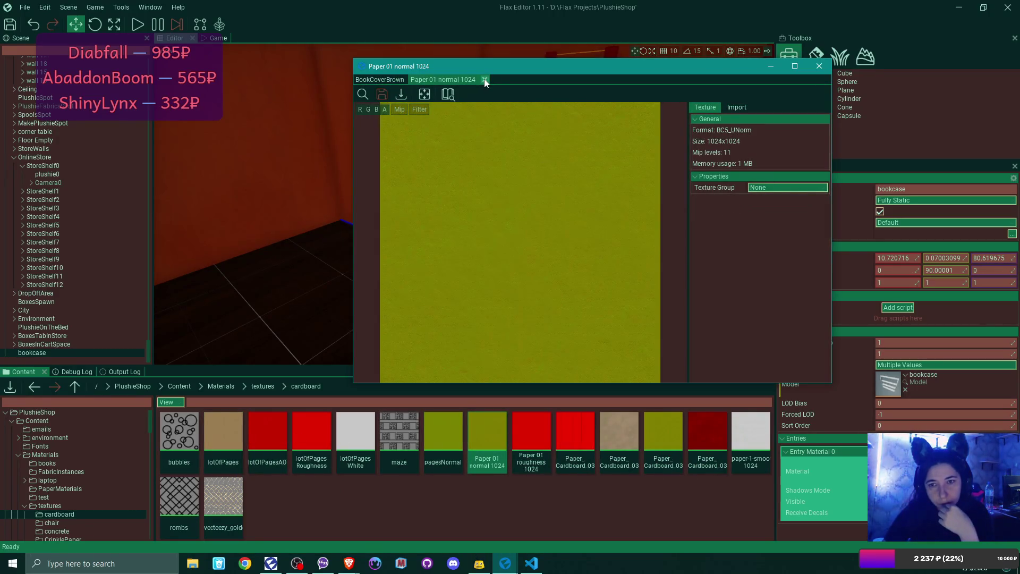
{"action": "left_click", "coordinate": [484, 79]}
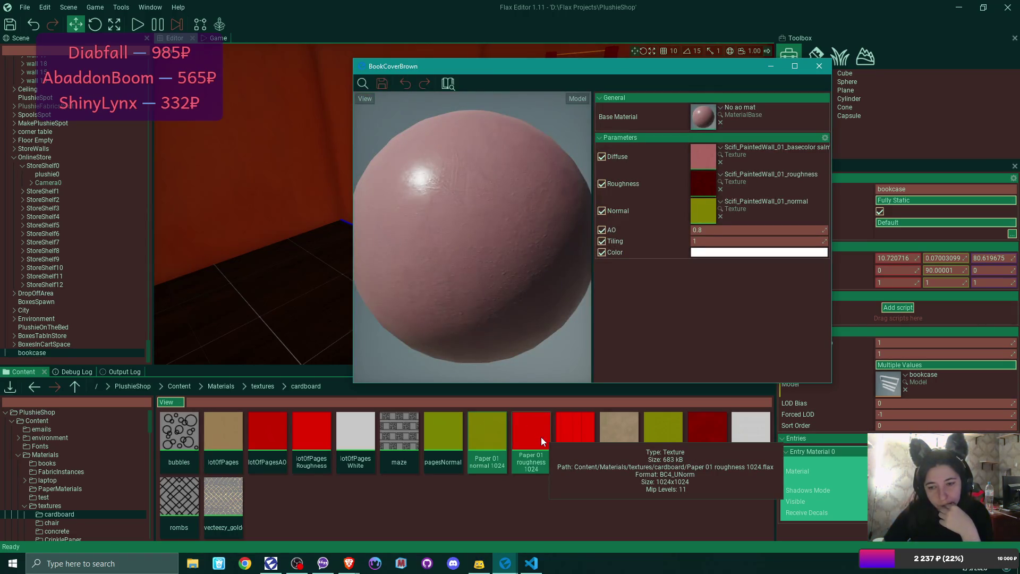
Step: Give BookCoverBrown Paper 01 normal and roughness textures and paper-1-smooth 1024 diffuse, then save
{"action": "mouse_move", "coordinate": [491, 431]}
{"action": "left_mouse_down"}
{"action": "mouse_move", "coordinate": [715, 206]}
{"action": "mouse_move", "coordinate": [707, 209]}
{"action": "left_mouse_up"}
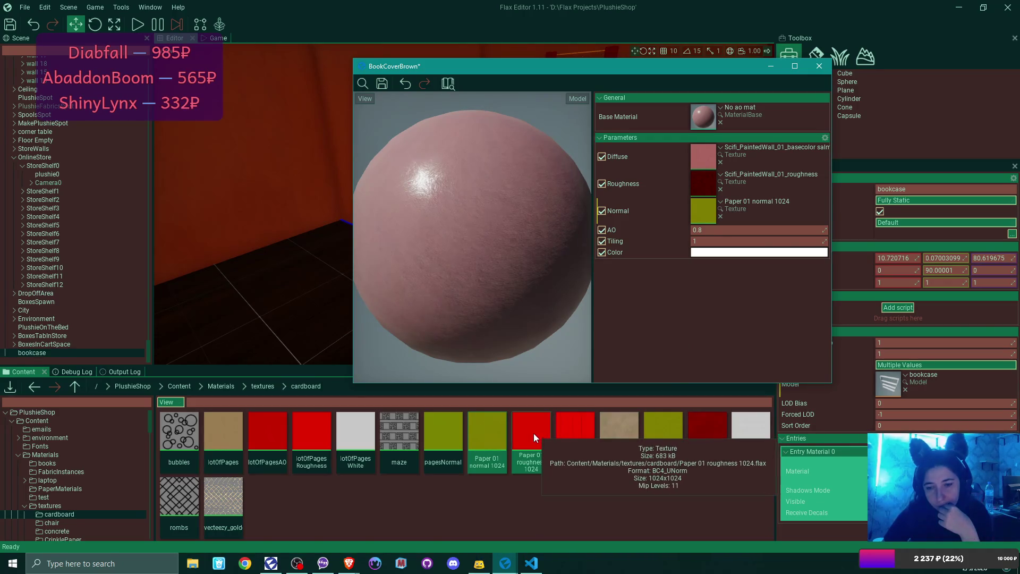
{"action": "left_click_drag", "start_coordinate": [533, 432], "coordinate": [709, 185]}
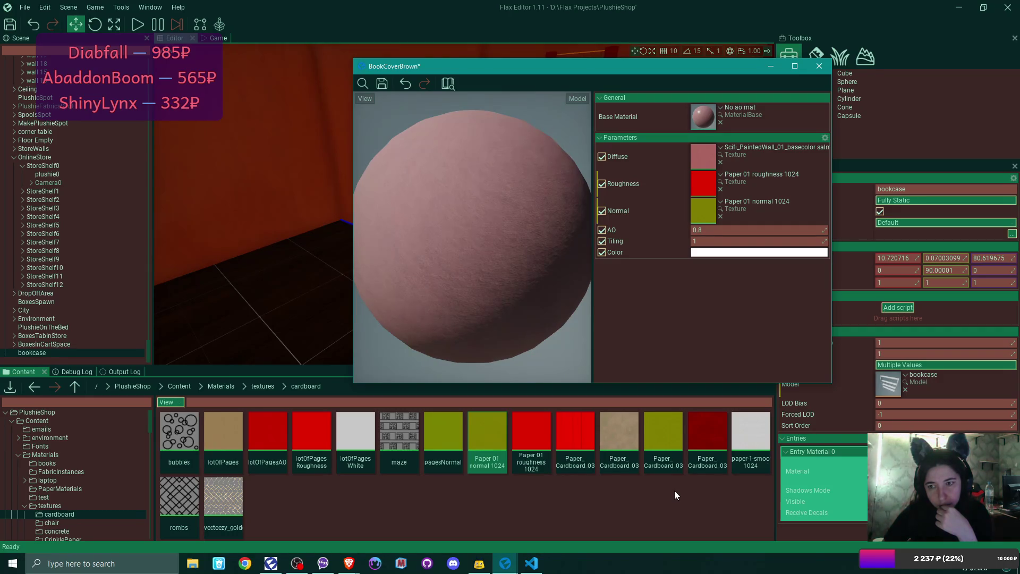
{"action": "left_click", "coordinate": [720, 161]}
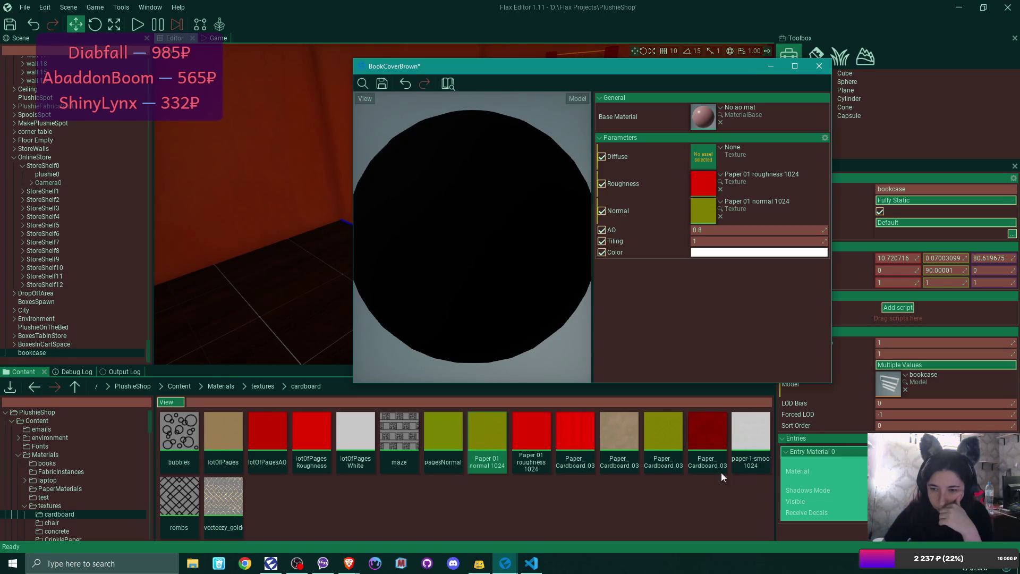
{"action": "left_click_drag", "start_coordinate": [752, 433], "coordinate": [710, 157]}
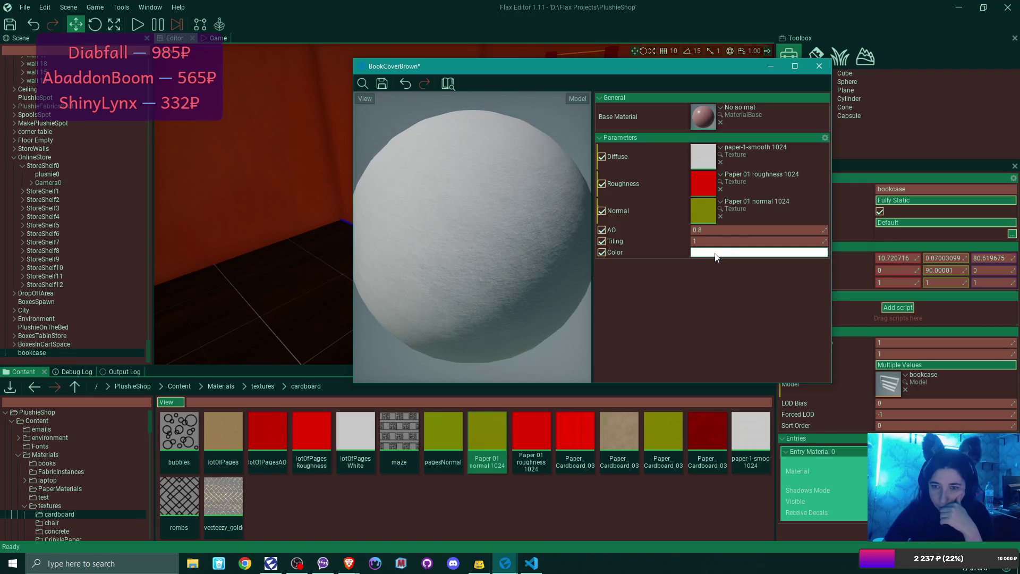
{"action": "left_click", "coordinate": [382, 84]}
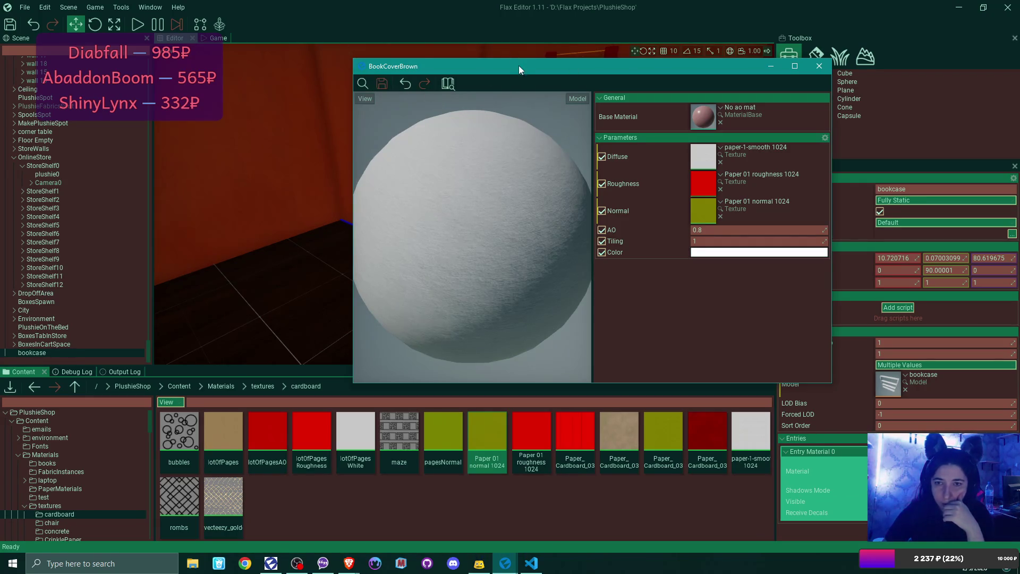
Step: Tint the material brown (804833FF), save it and close the editor
{"action": "left_click", "coordinate": [776, 253]}
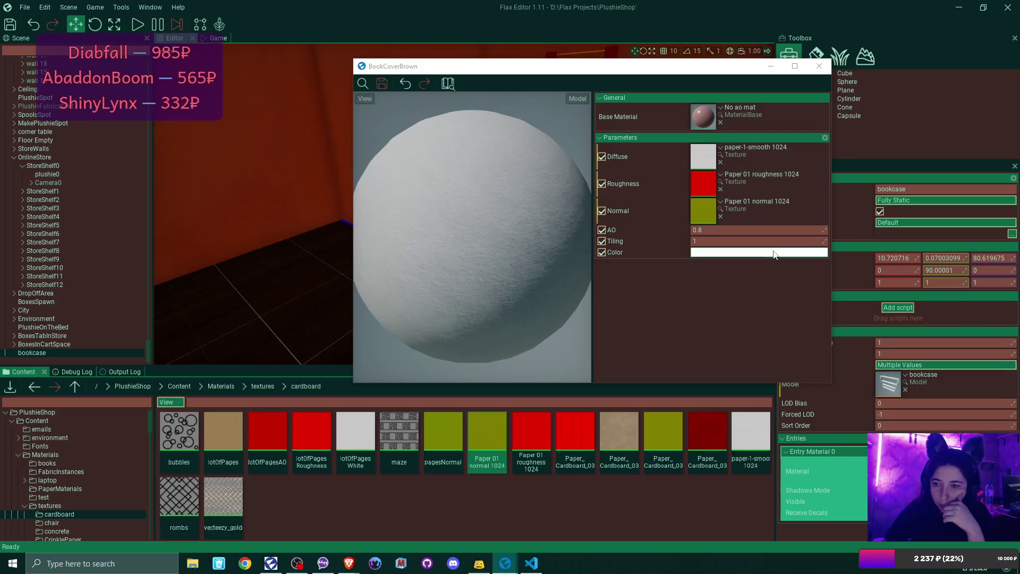
{"action": "mouse_move", "coordinate": [839, 241]}
{"action": "left_mouse_down"}
{"action": "mouse_move", "coordinate": [859, 249]}
{"action": "mouse_move", "coordinate": [859, 225]}
{"action": "mouse_move", "coordinate": [875, 241]}
{"action": "mouse_move", "coordinate": [857, 225]}
{"action": "mouse_move", "coordinate": [847, 232]}
{"action": "left_mouse_up"}
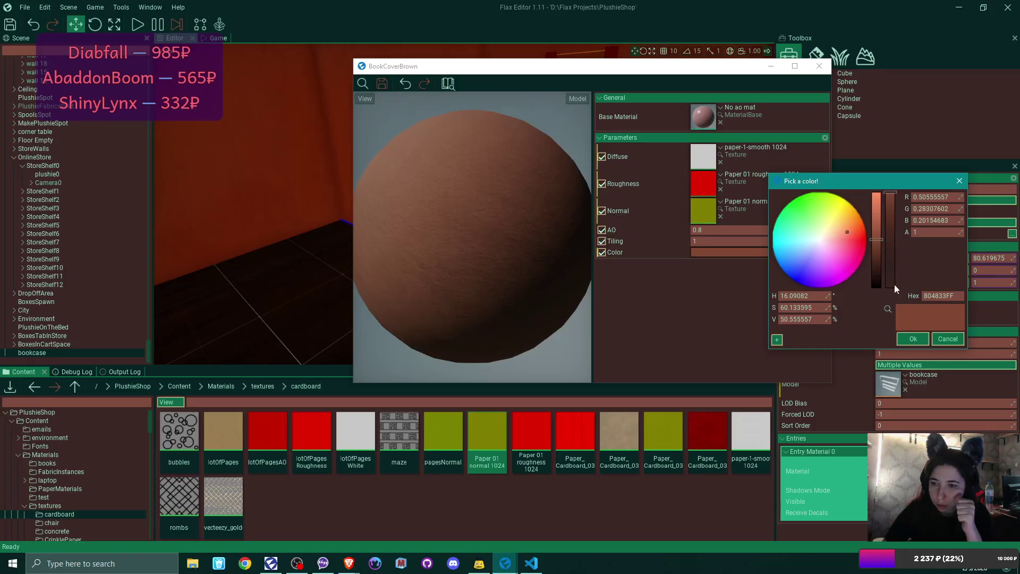
{"action": "left_click", "coordinate": [913, 339]}
{"action": "left_click", "coordinate": [383, 83]}
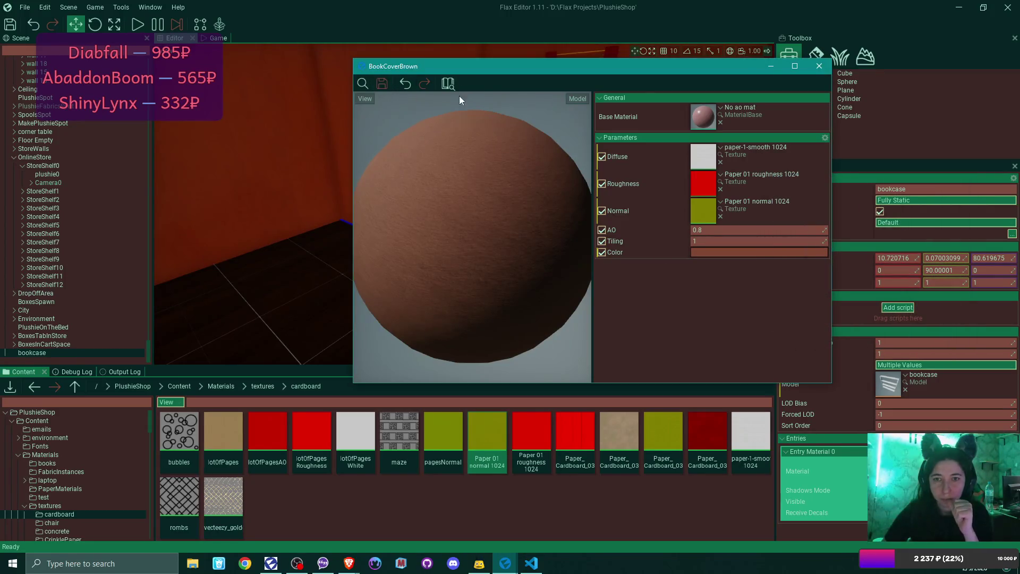
{"action": "left_click", "coordinate": [819, 65]}
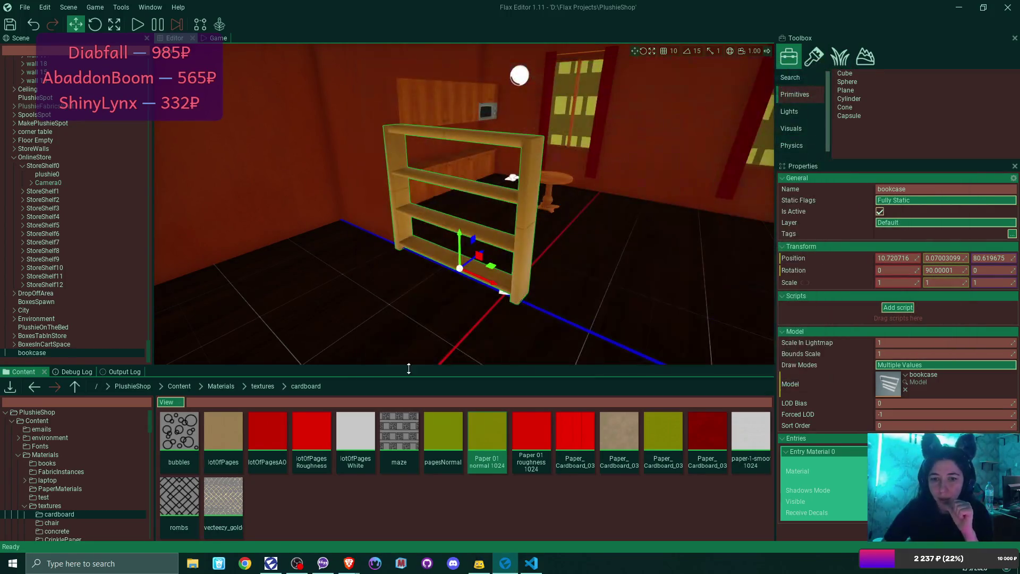
Step: Open the book model in Room > small things and show its material slots
{"action": "left_click", "coordinate": [181, 387]}
{"action": "double_click", "coordinate": [452, 444]}
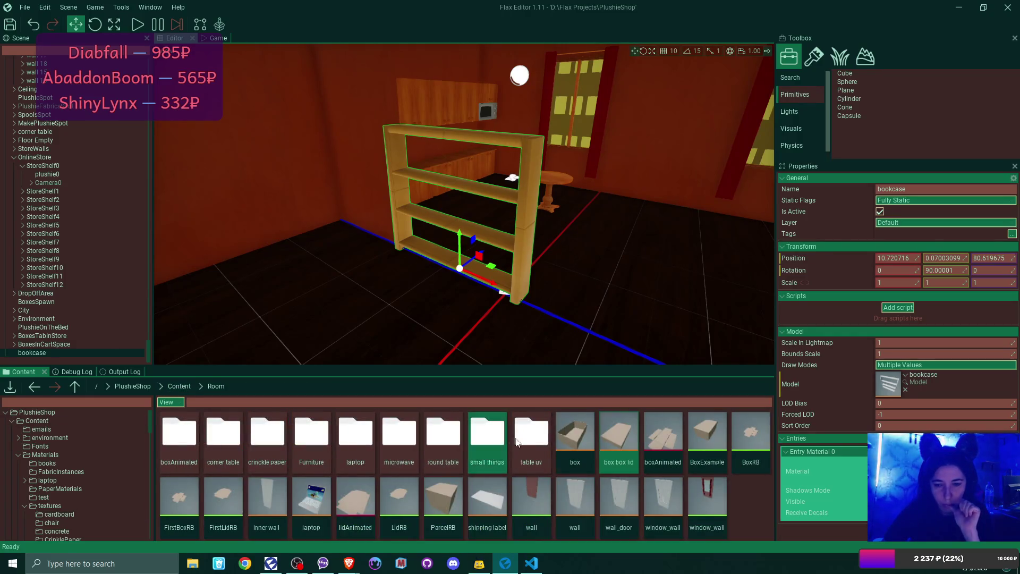
{"action": "double_click", "coordinate": [487, 435]}
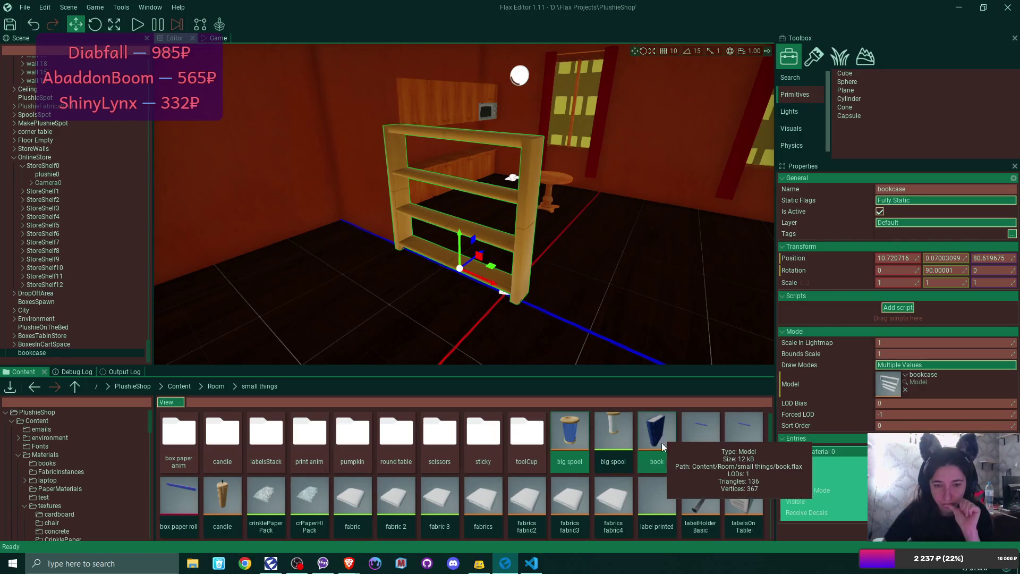
{"action": "double_click", "coordinate": [662, 428]}
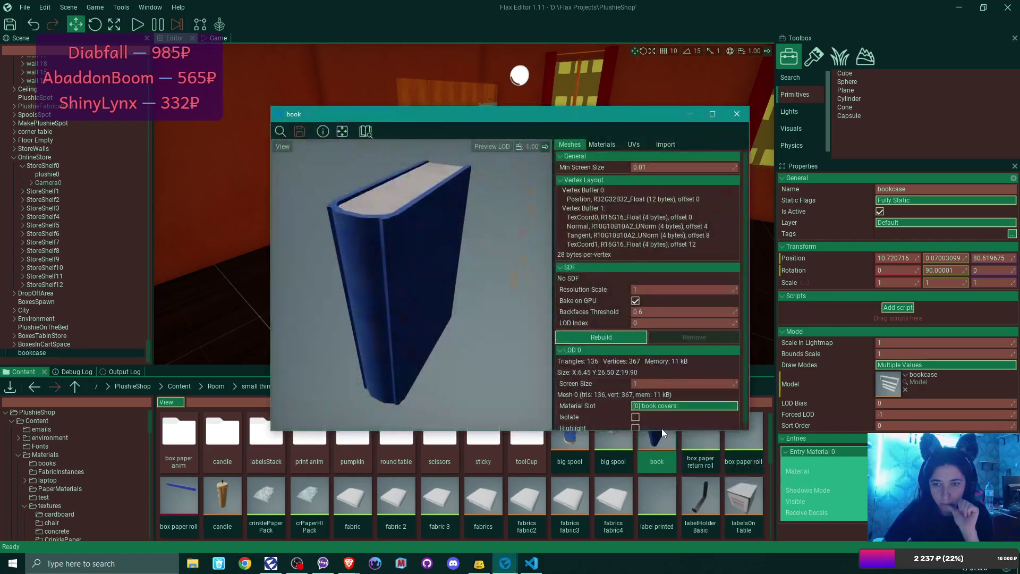
{"action": "scroll", "coordinate": [671, 294], "scroll_direction": "down", "scroll_amount": 1}
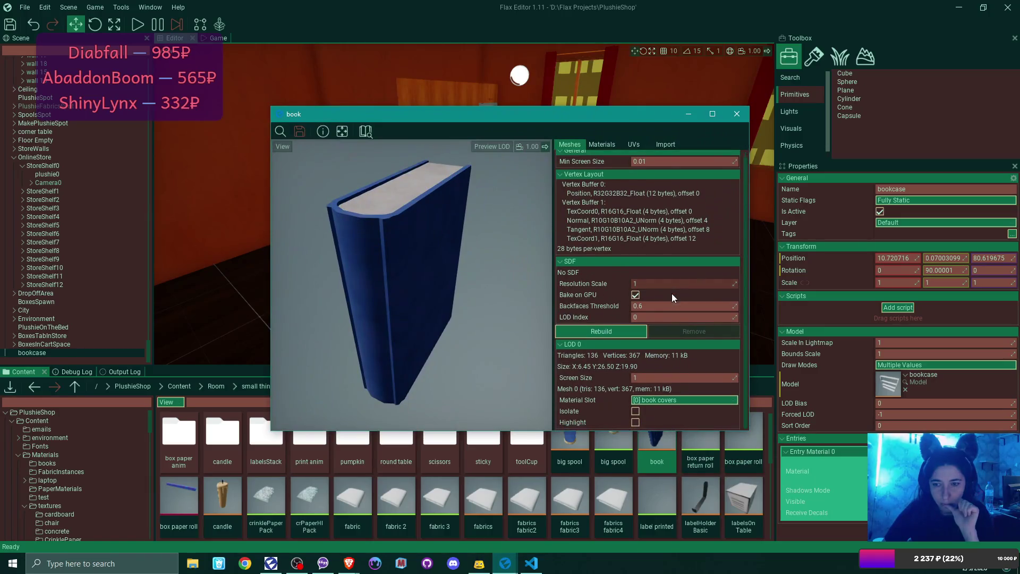
{"action": "left_click", "coordinate": [613, 142]}
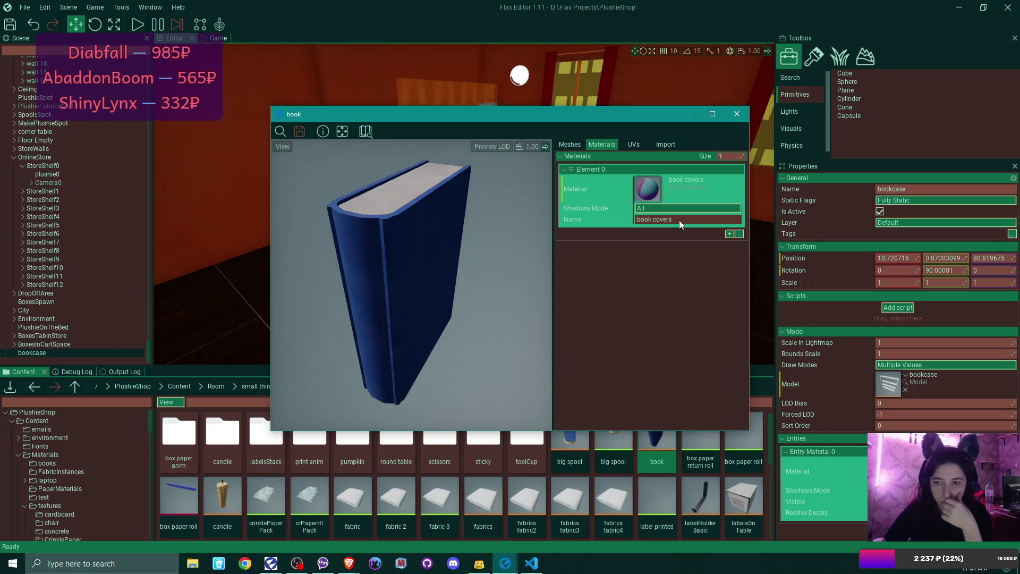
Step: Close the small-things book and open the book model in Room > Furniture
{"action": "left_click", "coordinate": [737, 114]}
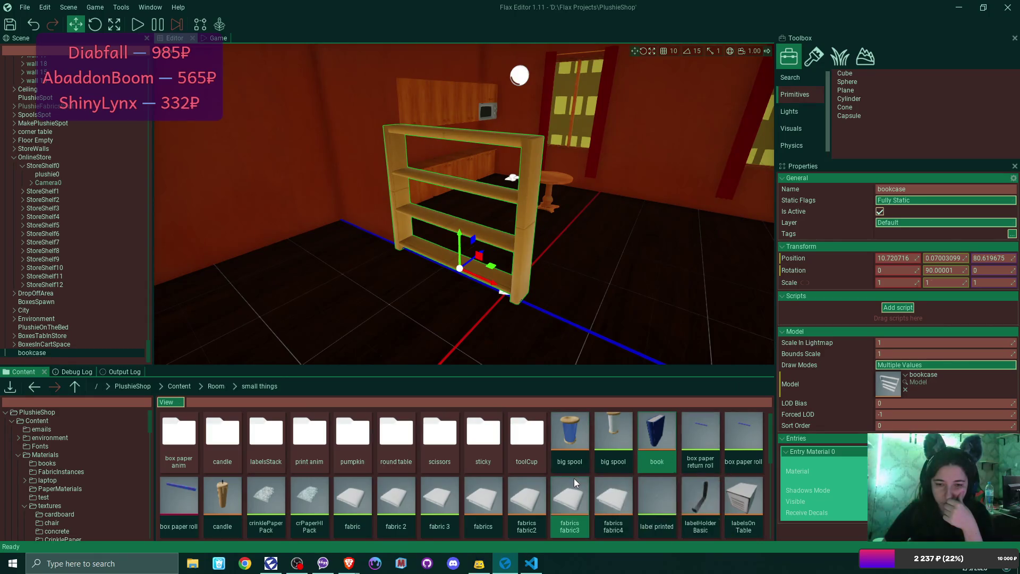
{"action": "scroll", "coordinate": [638, 494], "scroll_direction": "down", "scroll_amount": 1}
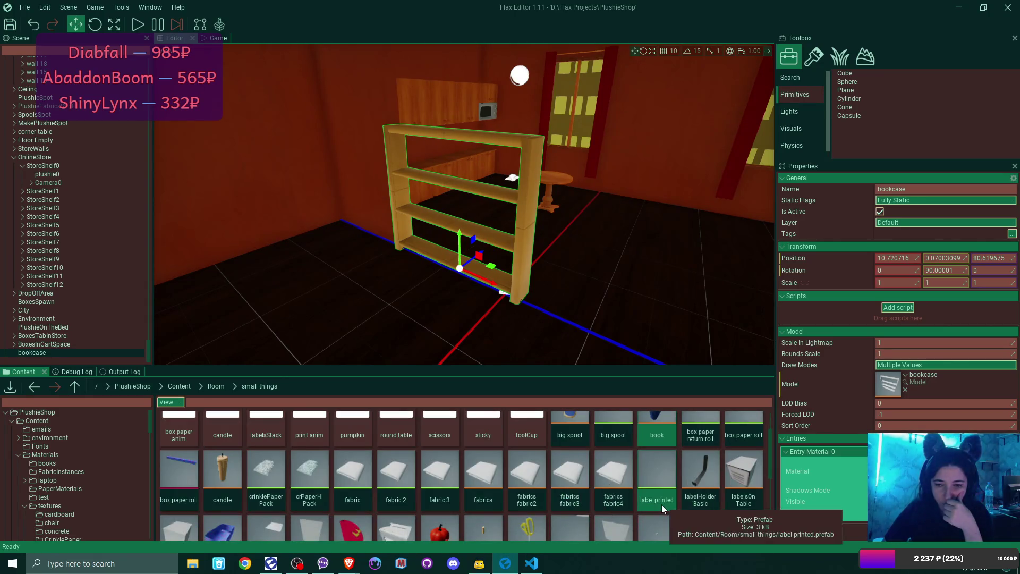
{"action": "scroll", "coordinate": [686, 504], "scroll_direction": "down", "scroll_amount": 2}
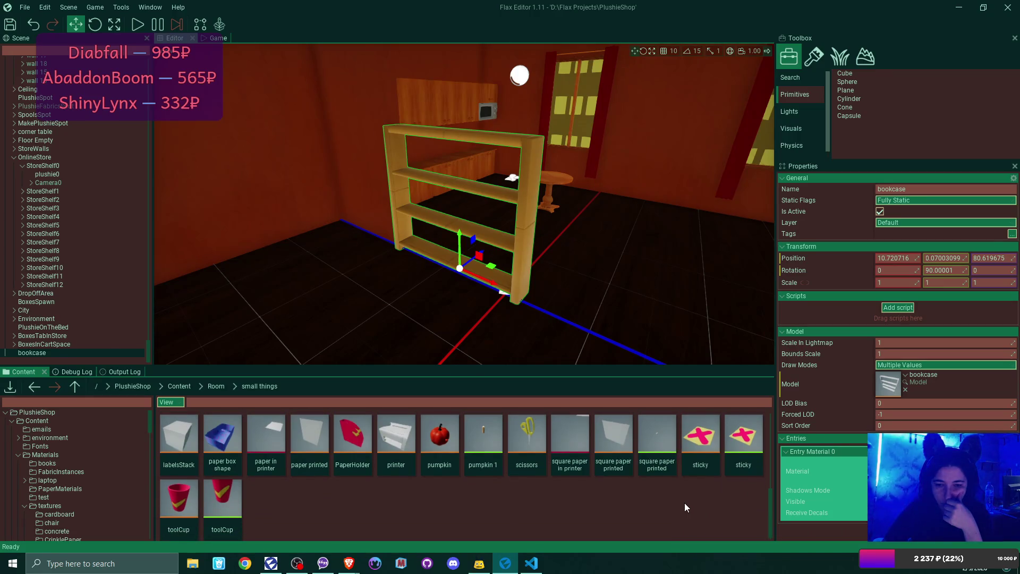
{"action": "scroll", "coordinate": [684, 502], "scroll_direction": "up", "scroll_amount": 1}
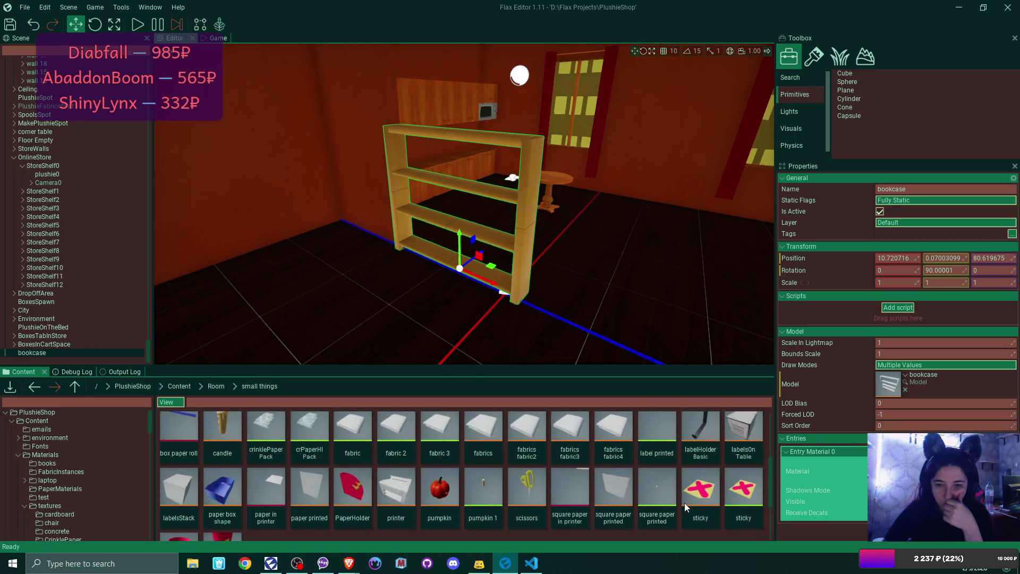
{"action": "scroll", "coordinate": [684, 503], "scroll_direction": "up", "scroll_amount": 1}
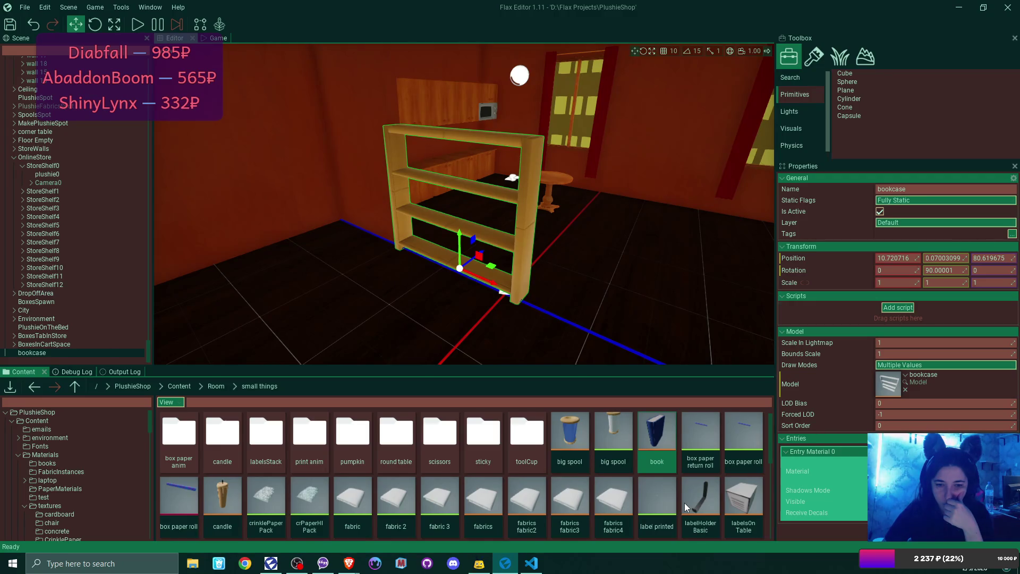
{"action": "scroll", "coordinate": [685, 503], "scroll_direction": "down", "scroll_amount": 1}
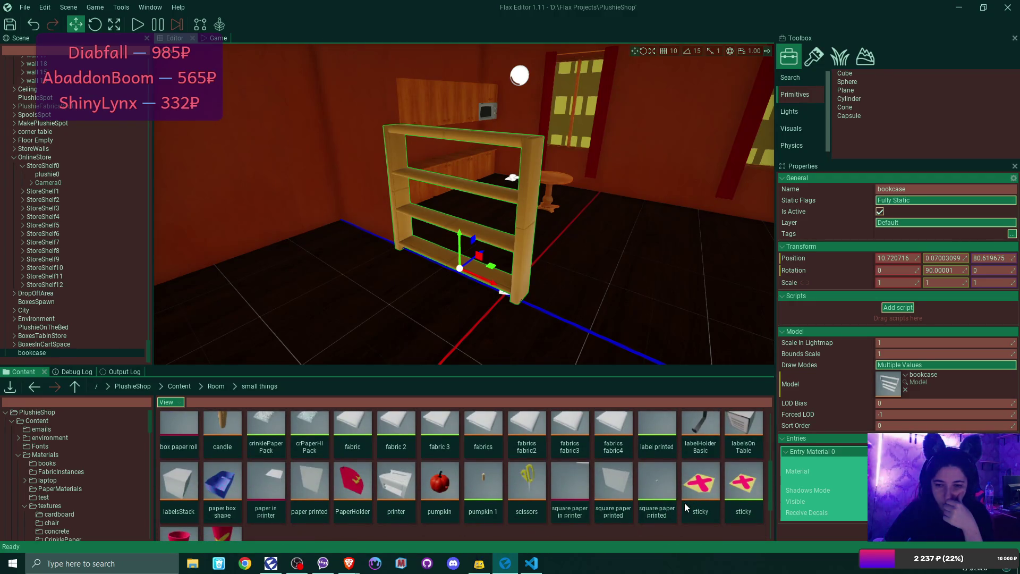
{"action": "left_click", "coordinate": [226, 386]}
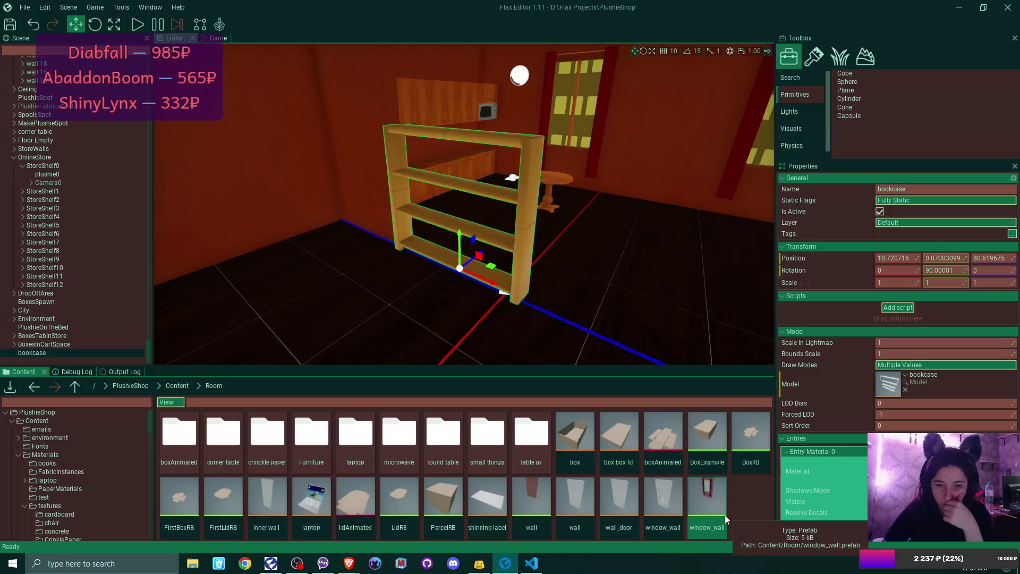
{"action": "double_click", "coordinate": [317, 458]}
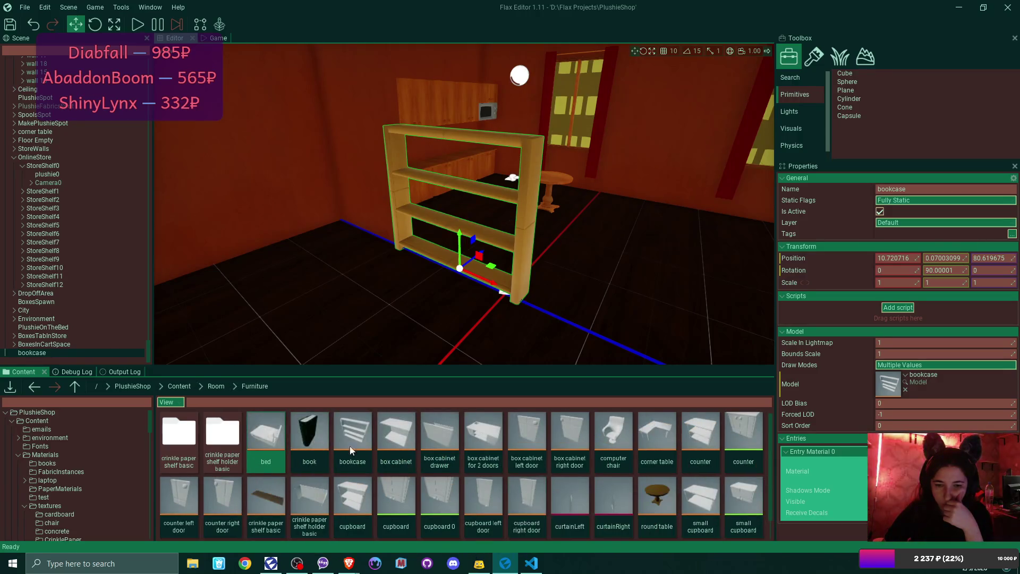
{"action": "double_click", "coordinate": [320, 436]}
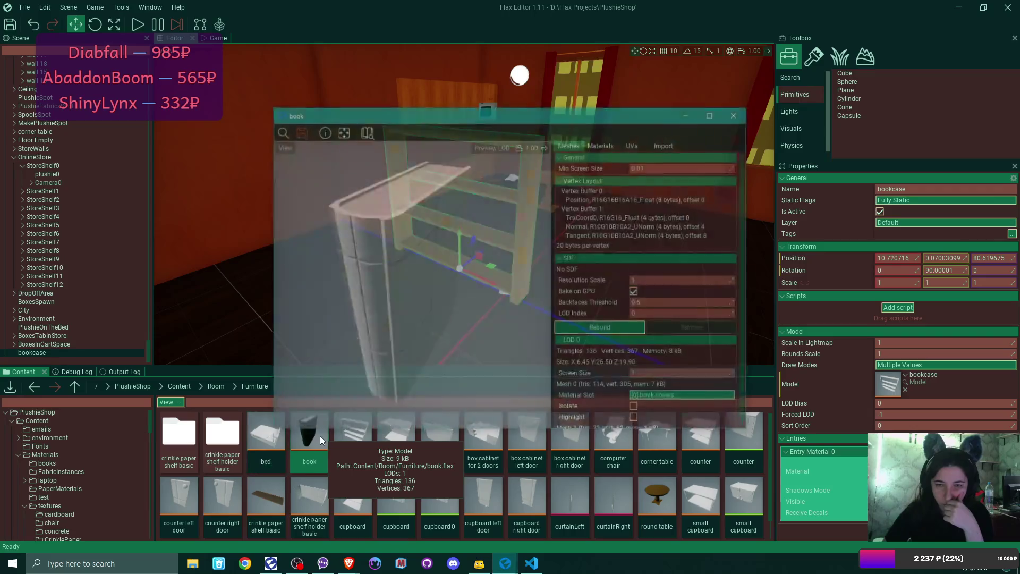
Step: Erase the name of the Furniture book's Element 0 material slot, leaving it blank
{"action": "left_click", "coordinate": [601, 144]}
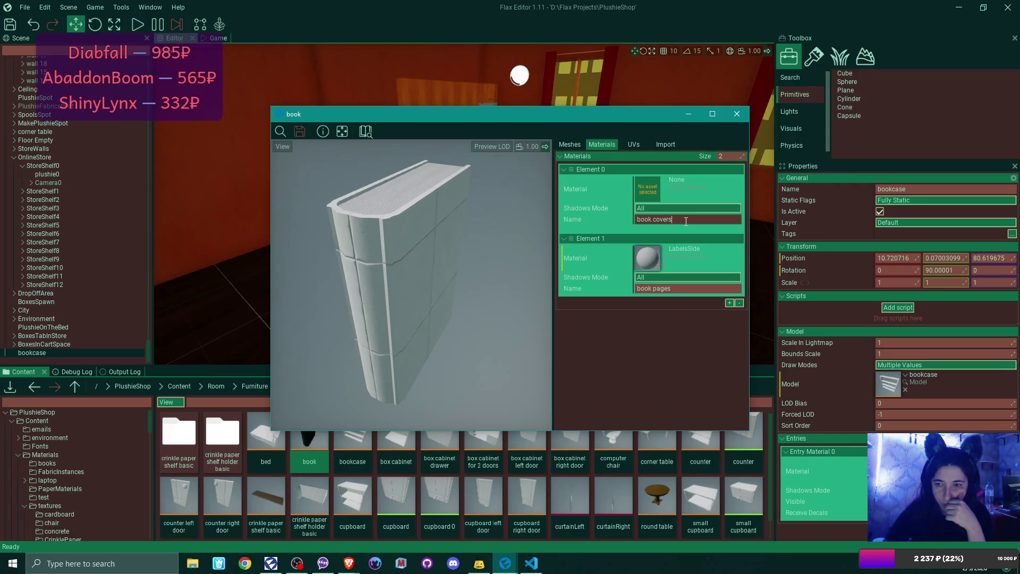
{"action": "key", "text": "BackSpace"}
{"action": "key", "text": "Return"}
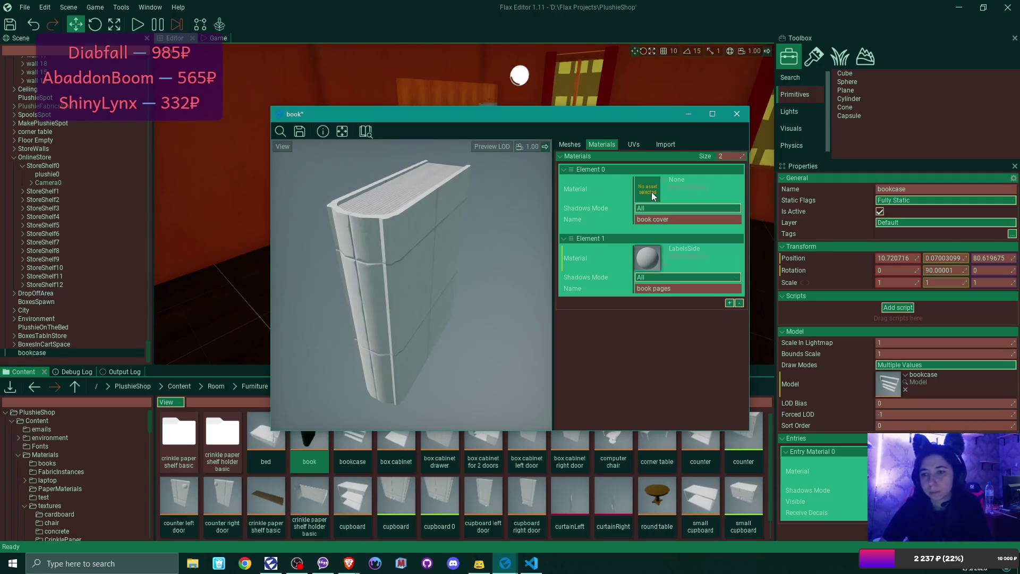
{"action": "left_click", "coordinate": [737, 113]}
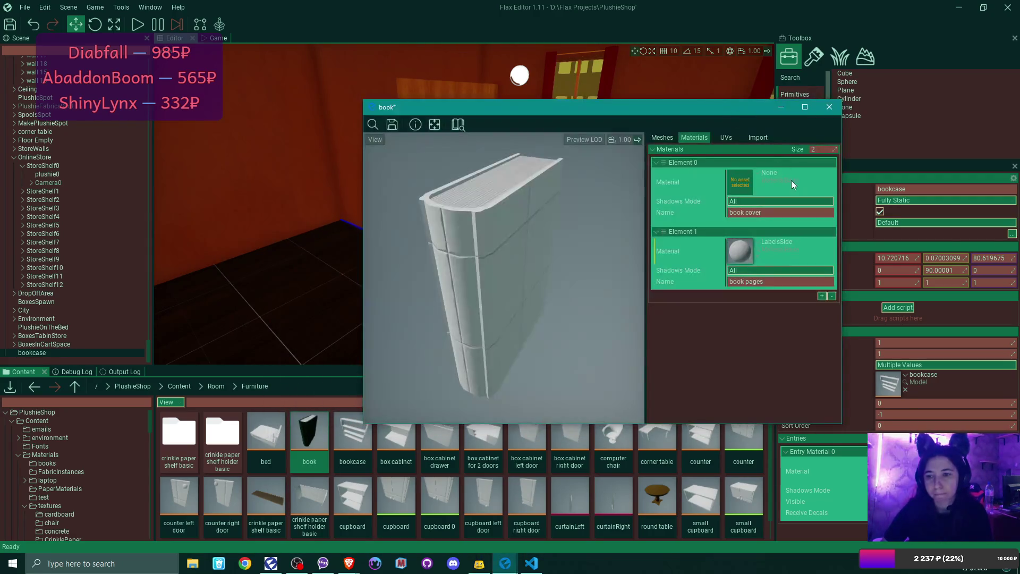
{"action": "left_click", "coordinate": [772, 212]}
{"action": "key", "text": "BackSpace"}
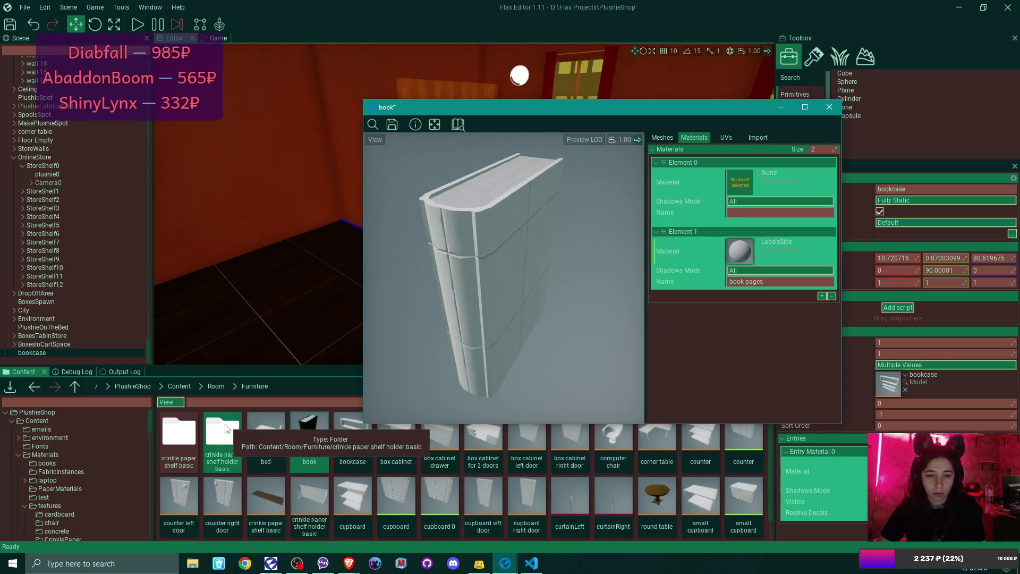
{"action": "left_click", "coordinate": [180, 386]}
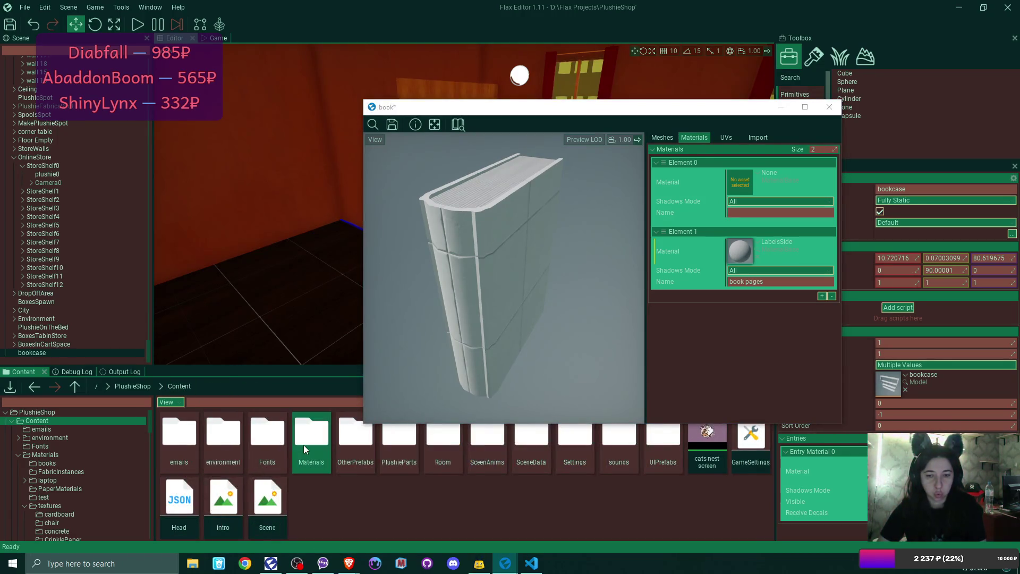
Step: Assign BookCoverBrown to the book's Element 0 slot, name it cover, and check the preview
{"action": "double_click", "coordinate": [304, 445]}
{"action": "mouse_move", "coordinate": [526, 441]}
{"action": "left_mouse_down"}
{"action": "mouse_move", "coordinate": [751, 172]}
{"action": "mouse_move", "coordinate": [746, 190]}
{"action": "left_mouse_up"}
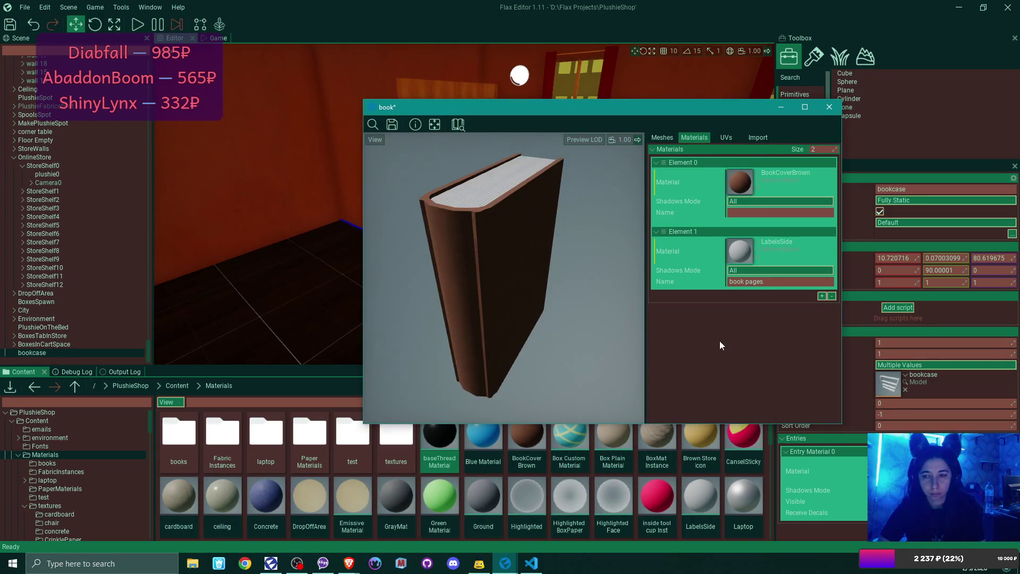
{"action": "left_click", "coordinate": [752, 211]}
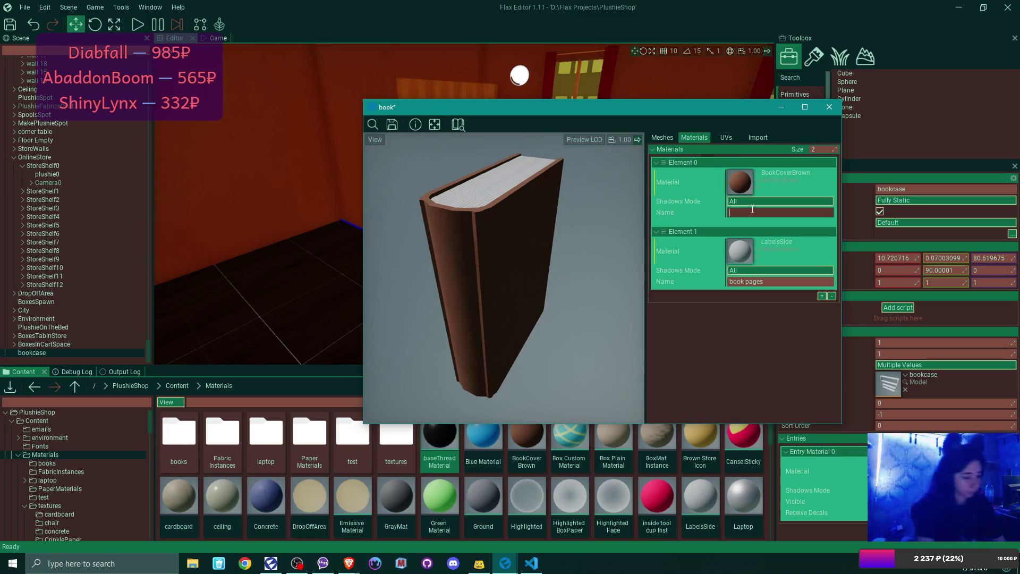
{"action": "type", "text": "B"}
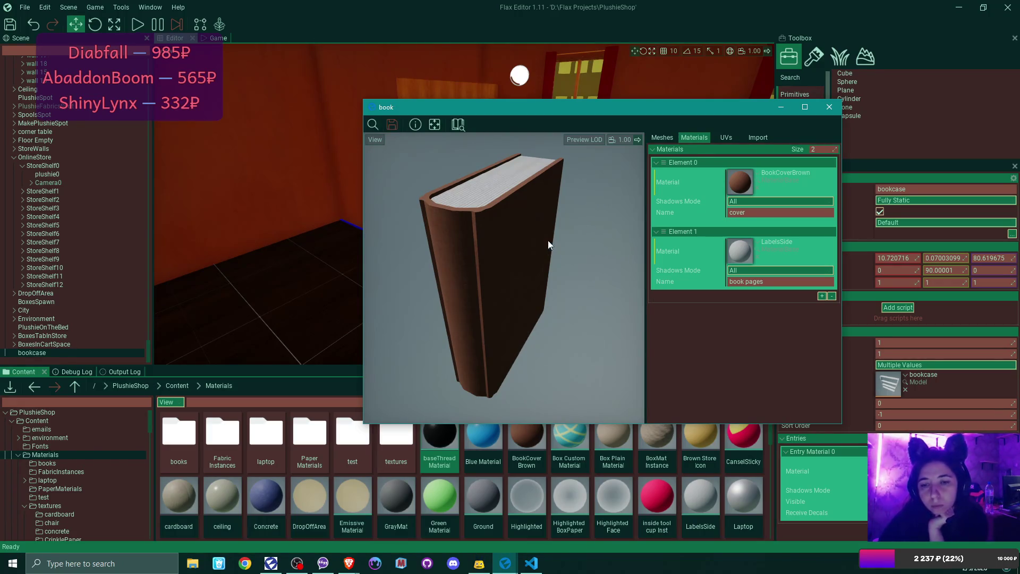
{"action": "mouse_move", "coordinate": [514, 260]}
{"action": "left_mouse_down"}
{"action": "mouse_move", "coordinate": [491, 239]}
{"action": "mouse_move", "coordinate": [425, 232]}
{"action": "mouse_move", "coordinate": [404, 217]}
{"action": "mouse_move", "coordinate": [425, 226]}
{"action": "left_mouse_up"}
{"action": "left_click", "coordinate": [829, 106]}
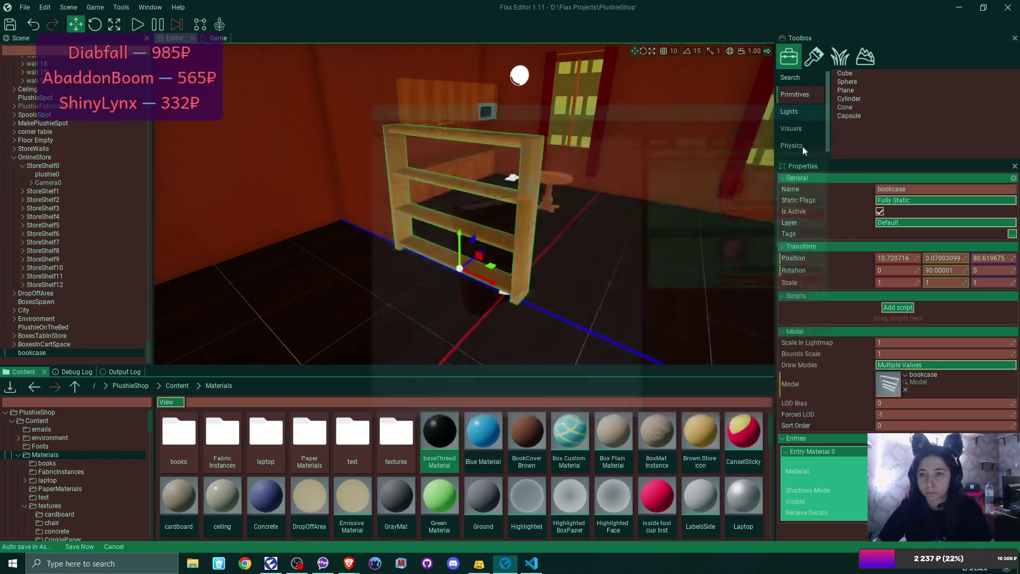
Step: Apply the Wood 2 material to the bookcase's Entry Material 0 by searching 'woo'
{"action": "left_click_drag", "start_coordinate": [559, 213], "coordinate": [590, 216]}
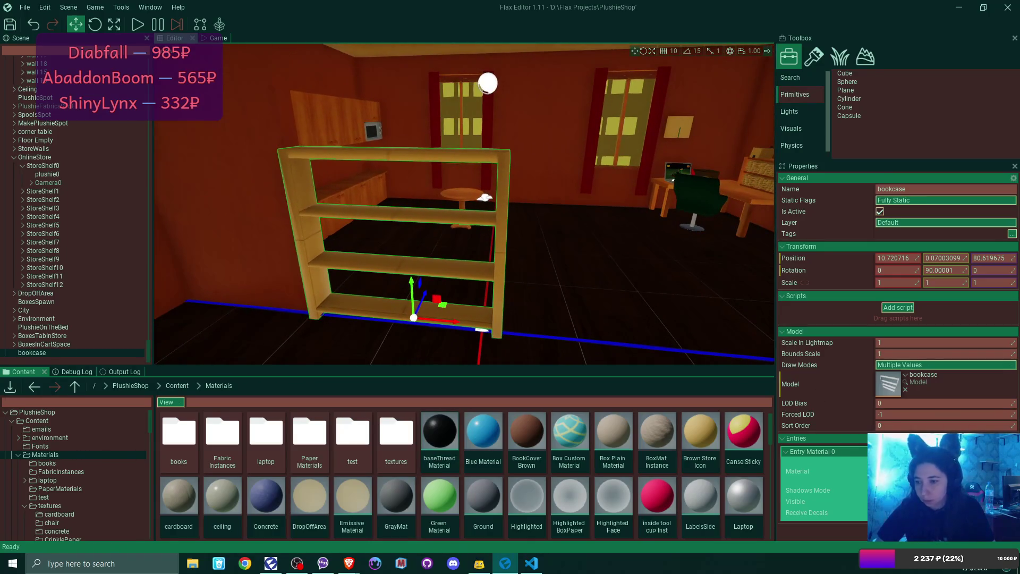
{"action": "left_click", "coordinate": [850, 471]}
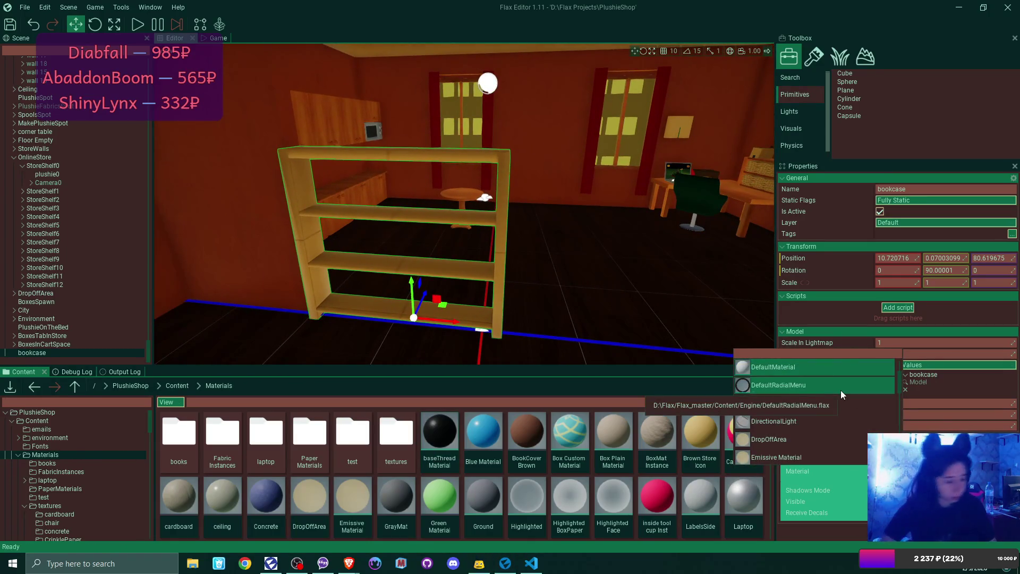
{"action": "type", "text": "woo"}
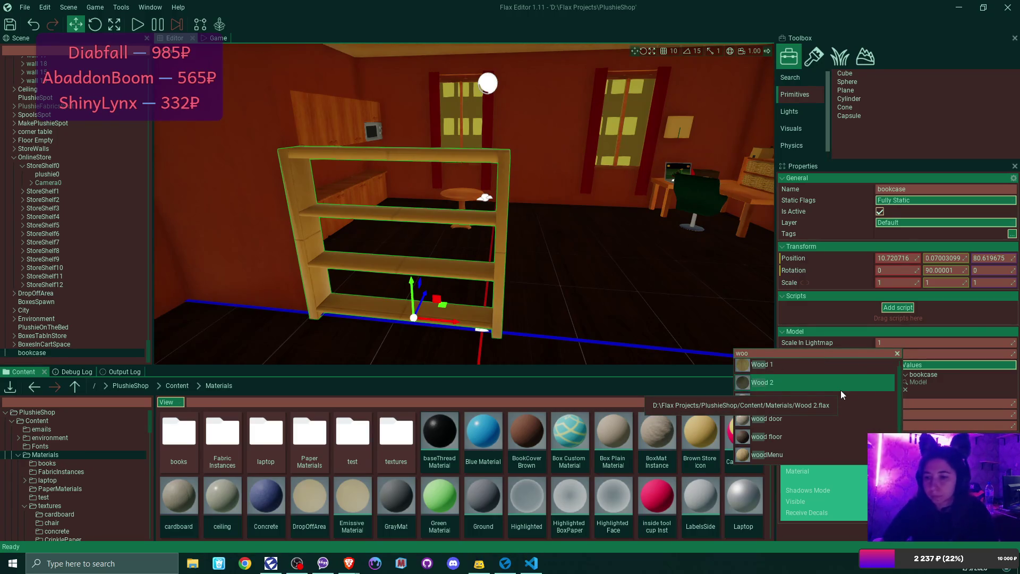
{"action": "left_click", "coordinate": [796, 366]}
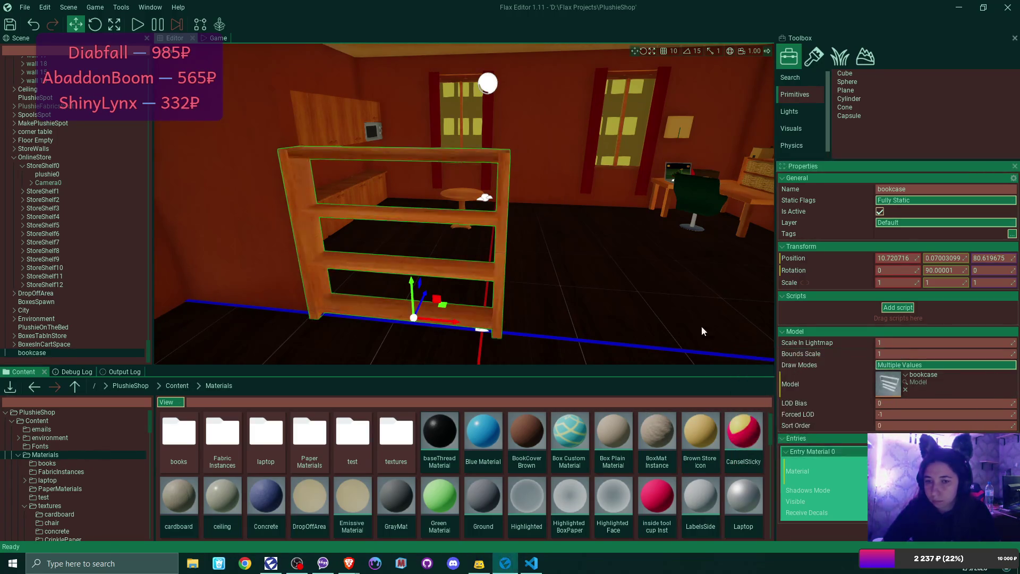
{"action": "scroll", "coordinate": [701, 330], "scroll_direction": "up", "scroll_amount": 5}
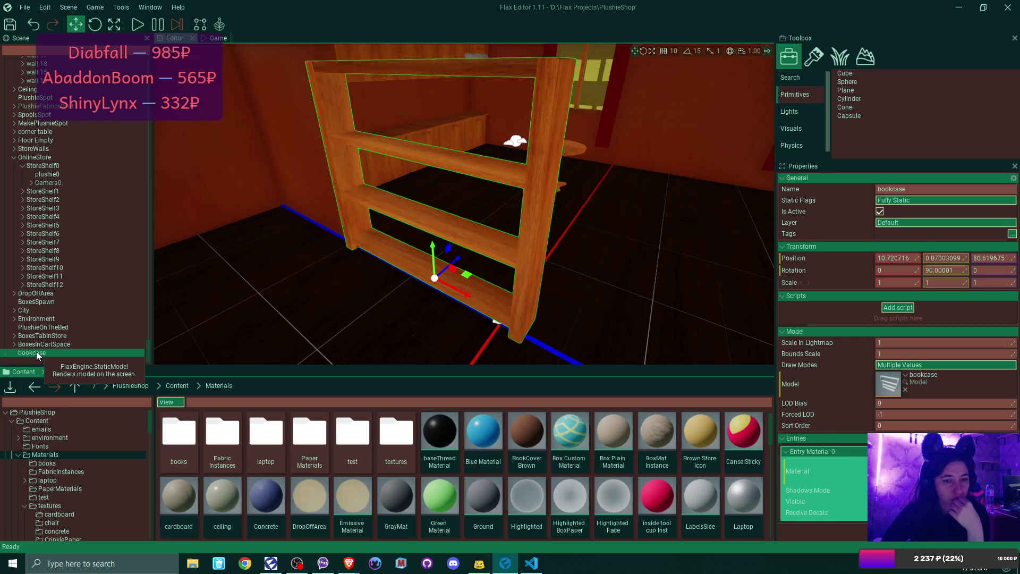
Step: Fold up HouseWalls, OnlineStore, SleepingPlace and ParcelColliderActor to tidy the Scene tree
{"action": "scroll", "coordinate": [78, 268], "scroll_direction": "up", "scroll_amount": 6}
{"action": "scroll", "coordinate": [76, 273], "scroll_direction": "up", "scroll_amount": 2}
{"action": "left_click", "coordinate": [14, 179]}
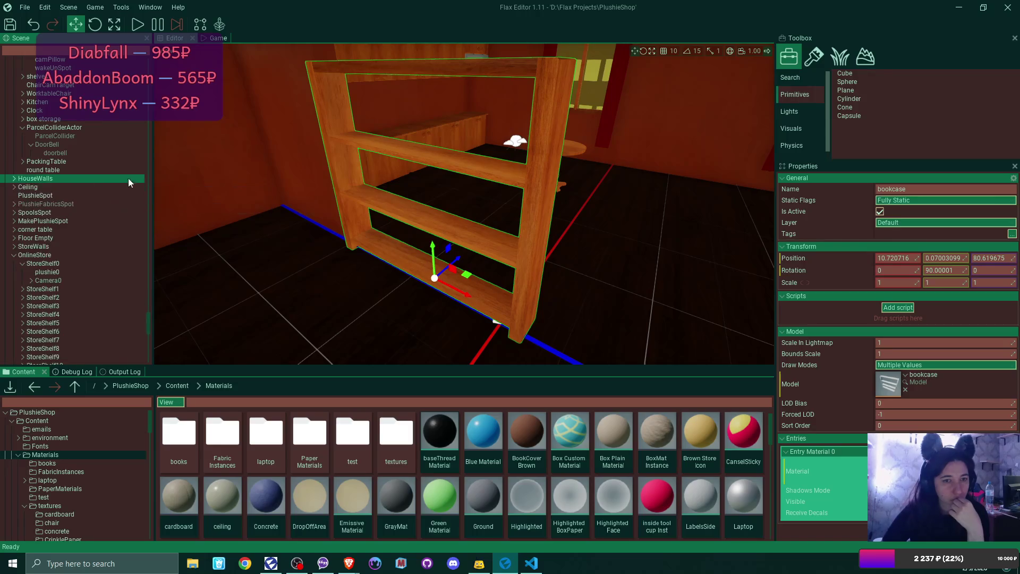
{"action": "left_click", "coordinate": [13, 254]}
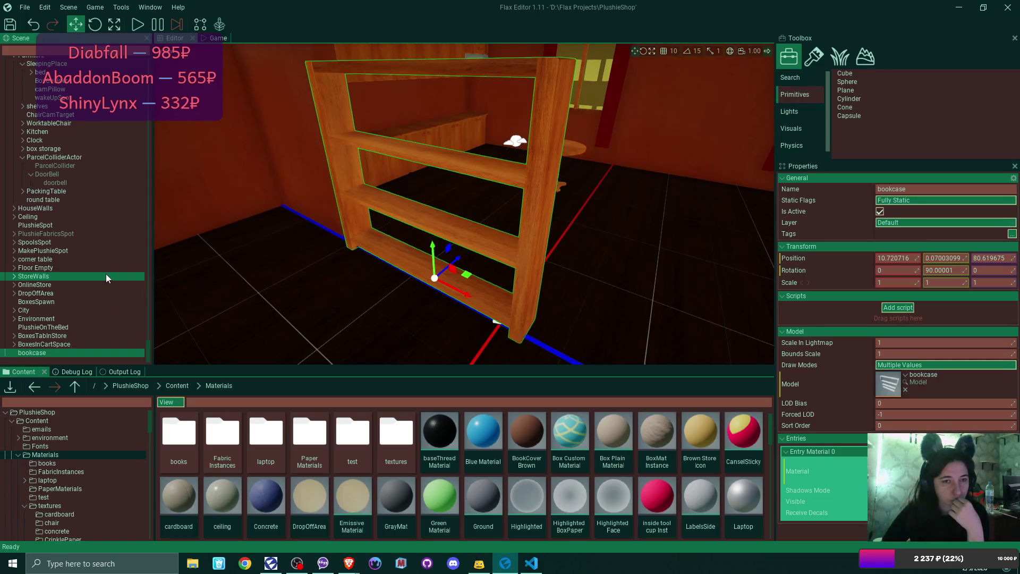
{"action": "scroll", "coordinate": [106, 273], "scroll_direction": "up", "scroll_amount": 2}
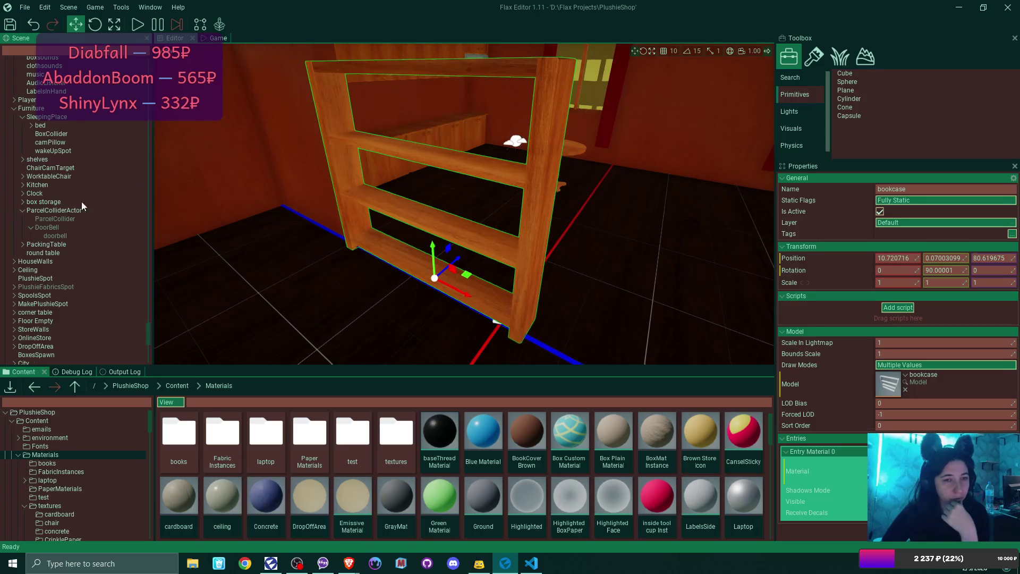
{"action": "left_click", "coordinate": [23, 117]}
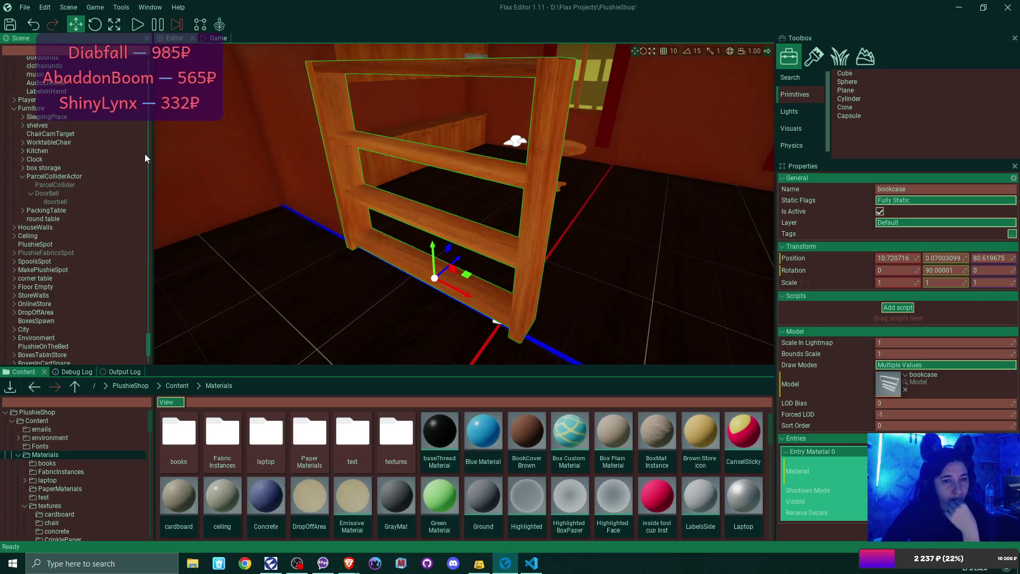
{"action": "left_click", "coordinate": [22, 176]}
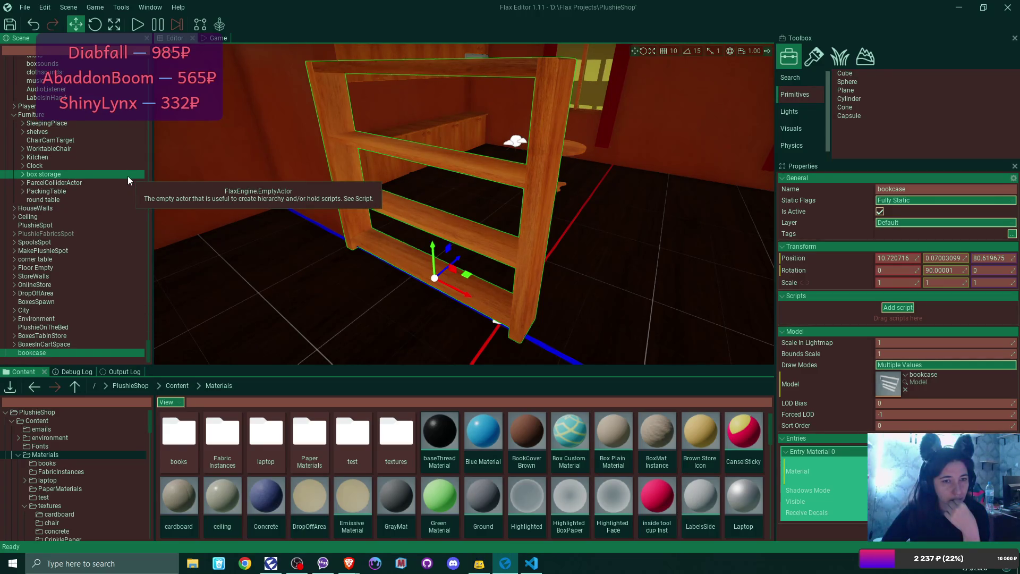
{"action": "left_click", "coordinate": [43, 116]}
Step: Create an empty actor under Furniture and name it Bookshelf
{"action": "right_click", "coordinate": [42, 116]}
{"action": "mouse_move", "coordinate": [126, 290]}
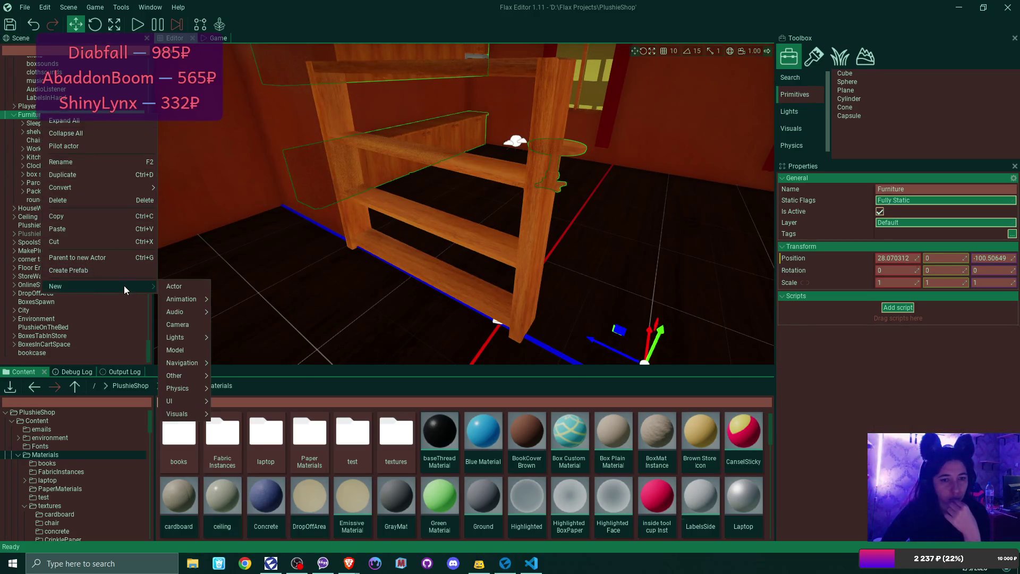
{"action": "left_click", "coordinate": [180, 287]}
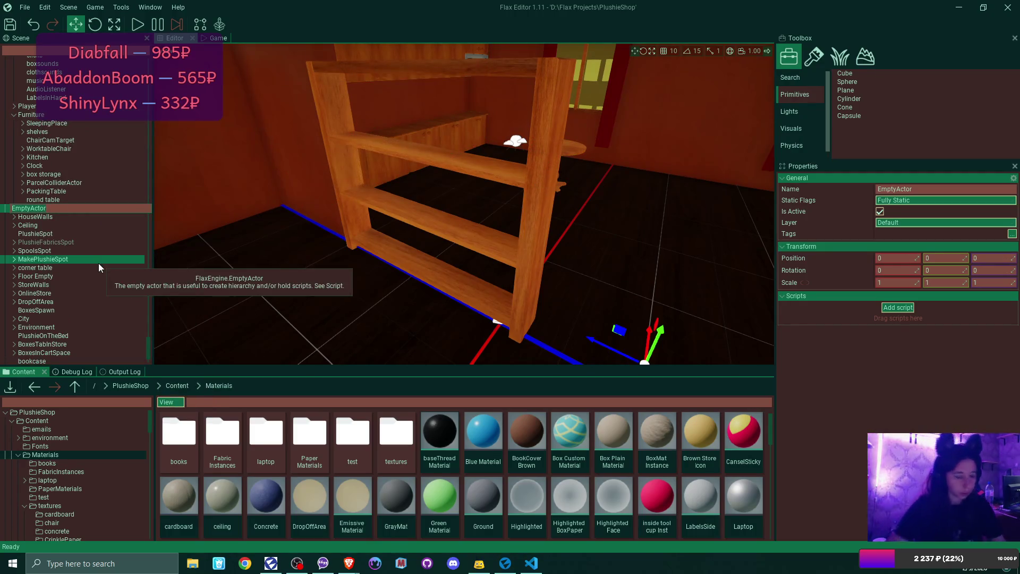
{"action": "type", "text": "BookShelf"}
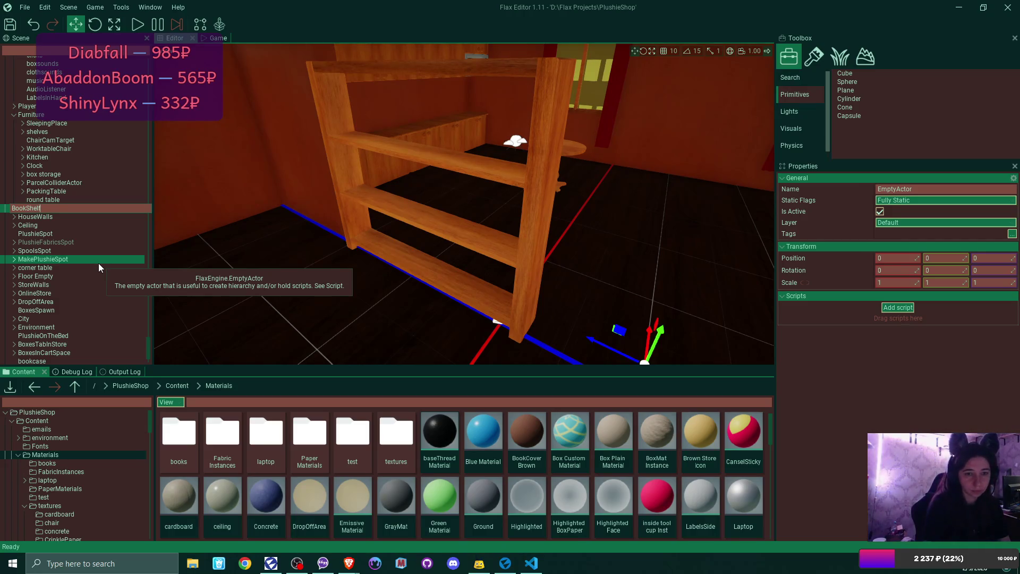
{"action": "key", "text": "Left"}
{"action": "key", "text": "Left"}
{"action": "key", "text": "Left"}
{"action": "key", "text": "BackSpace"}
{"action": "type", "text": "s"}
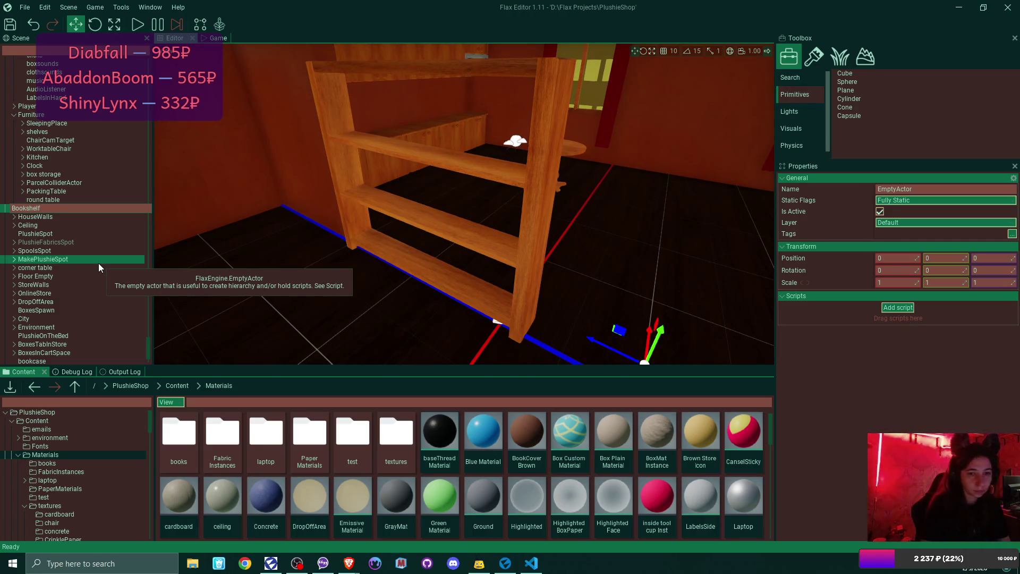
{"action": "key", "text": "Return"}
{"action": "scroll", "coordinate": [85, 266], "scroll_direction": "down", "scroll_amount": 1}
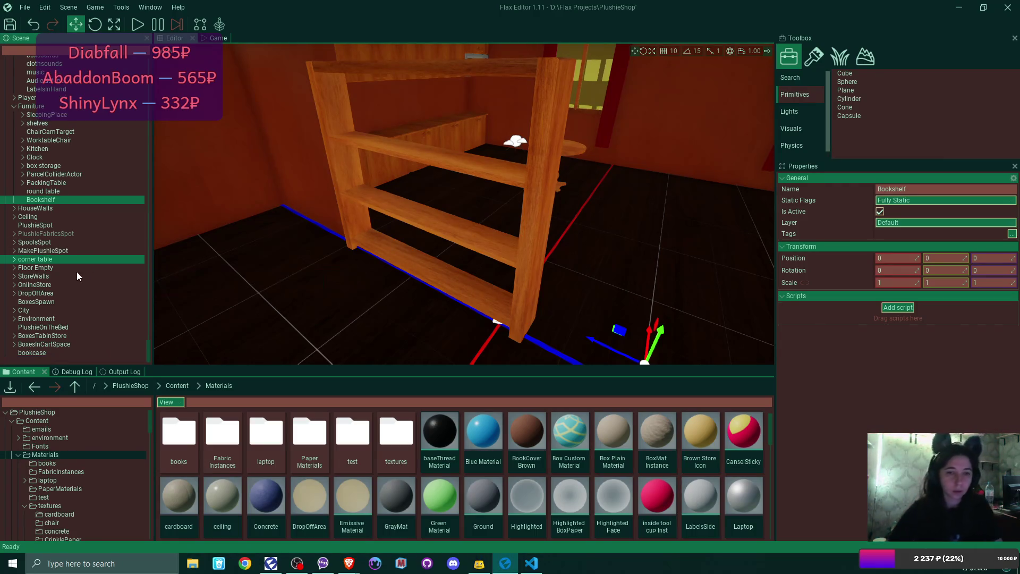
{"action": "left_click_drag", "start_coordinate": [372, 213], "coordinate": [372, 212]}
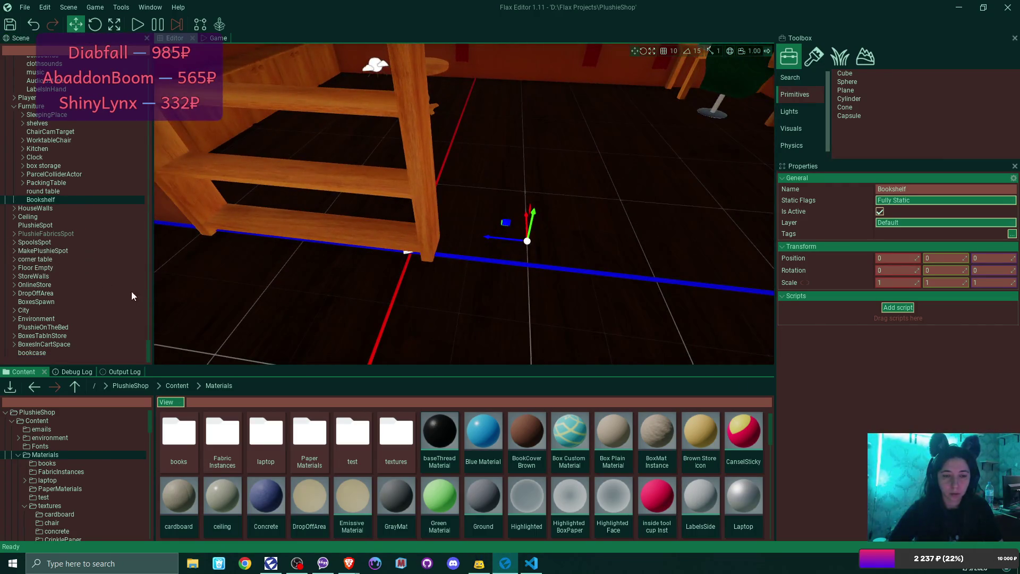
Step: Parent the bookcase under Bookshelf, set its X and Y position to 0, then slide Bookshelf along Z
{"action": "mouse_move", "coordinate": [39, 352]}
{"action": "left_mouse_down"}
{"action": "mouse_move", "coordinate": [43, 196]}
{"action": "mouse_move", "coordinate": [59, 205]}
{"action": "left_mouse_up"}
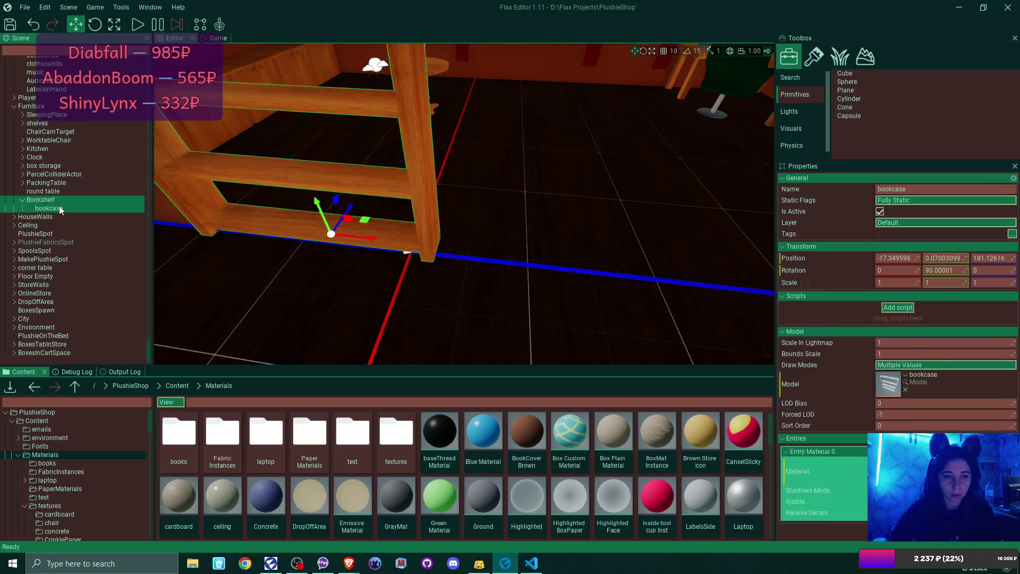
{"action": "left_click", "coordinate": [895, 259]}
{"action": "type", "text": "0"}
{"action": "key", "text": "Tab"}
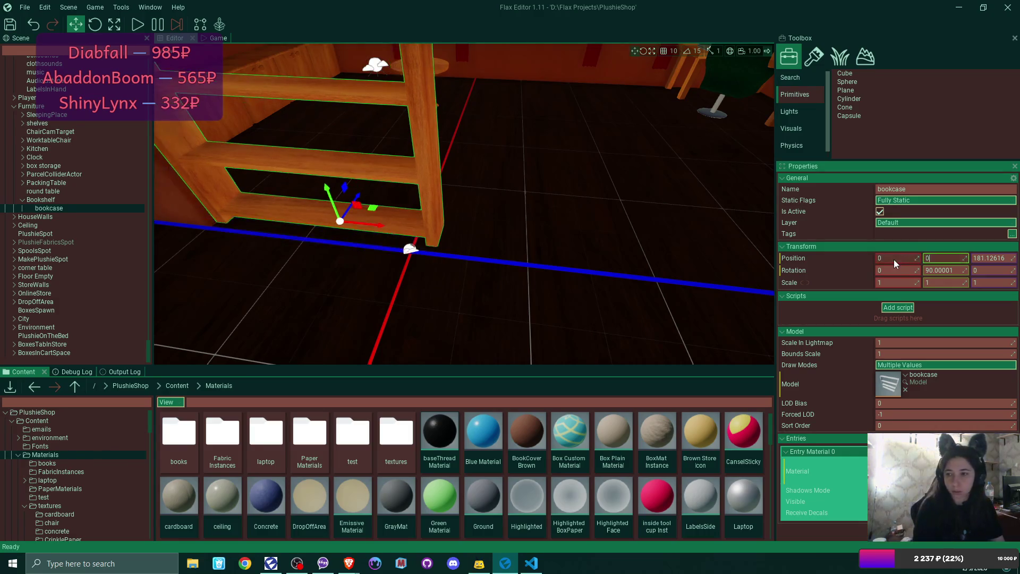
{"action": "type", "text": "0"}
{"action": "key", "text": "Tab"}
{"action": "type", "text": "0"}
{"action": "key", "text": "Return"}
{"action": "left_click", "coordinate": [65, 200]}
{"action": "mouse_move", "coordinate": [489, 241]}
{"action": "left_mouse_down"}
{"action": "mouse_move", "coordinate": [300, 216]}
{"action": "mouse_move", "coordinate": [314, 213]}
{"action": "left_mouse_up"}
Step: Shift the Bookshelf group along X and Z until the bookcase stands against the wall (X -17.09)
{"action": "left_click_drag", "start_coordinate": [489, 233], "coordinate": [480, 235]}
{"action": "left_click_drag", "start_coordinate": [506, 270], "coordinate": [488, 302]}
{"action": "left_click_drag", "start_coordinate": [532, 239], "coordinate": [529, 242]}
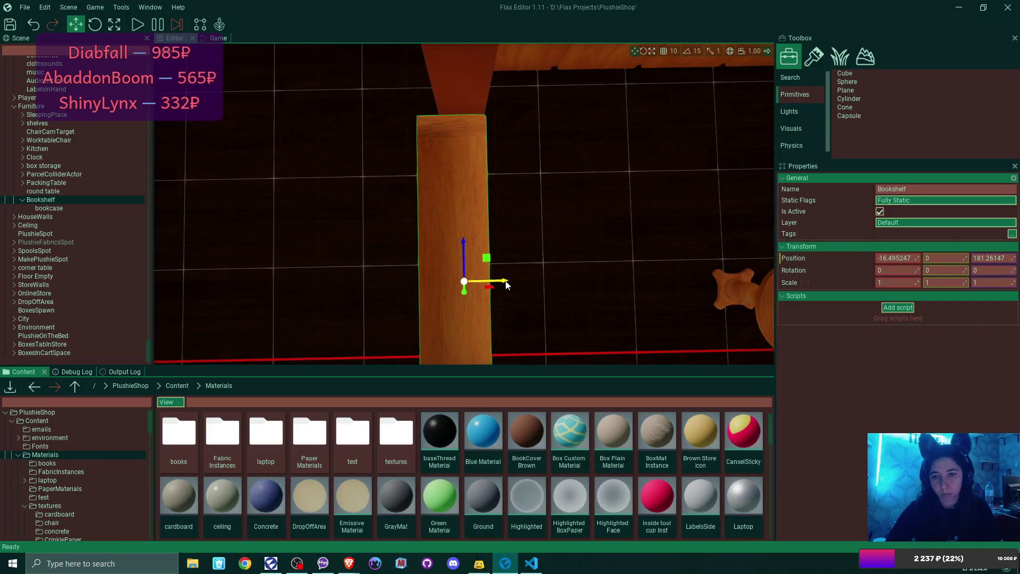
{"action": "left_click_drag", "start_coordinate": [505, 285], "coordinate": [499, 260]}
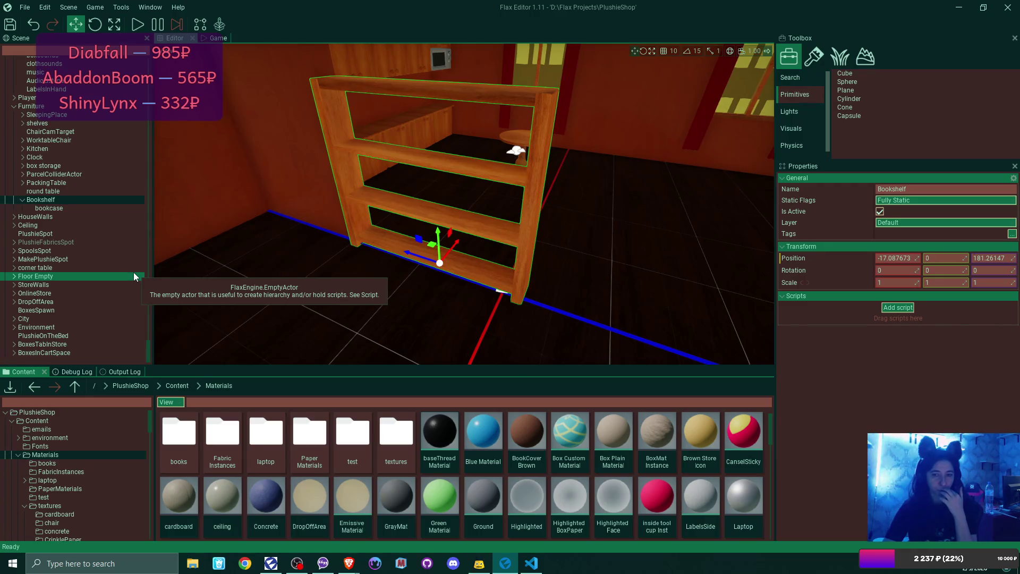
{"action": "left_click_drag", "start_coordinate": [463, 212], "coordinate": [462, 213]}
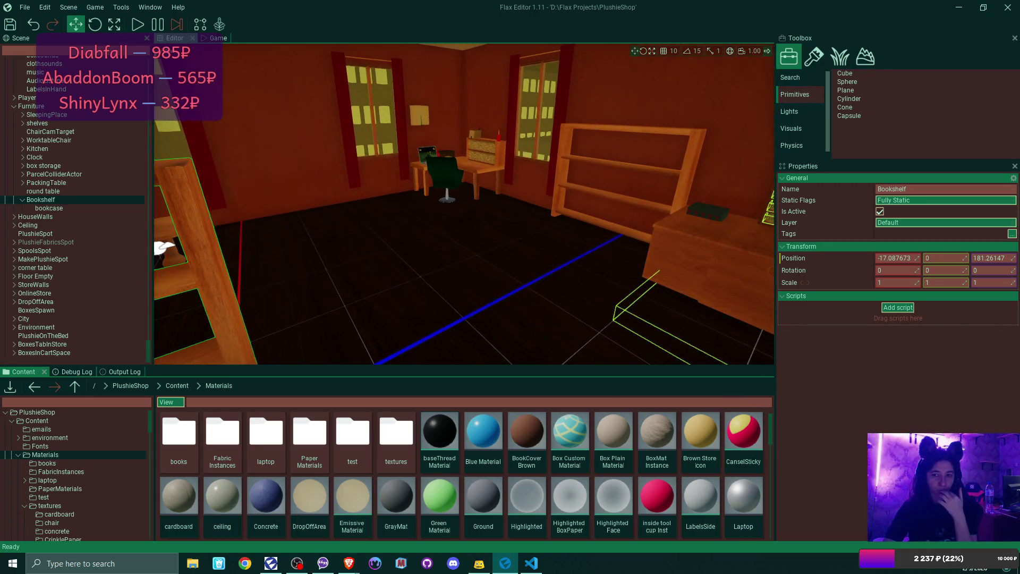
{"action": "key", "text": "f"}
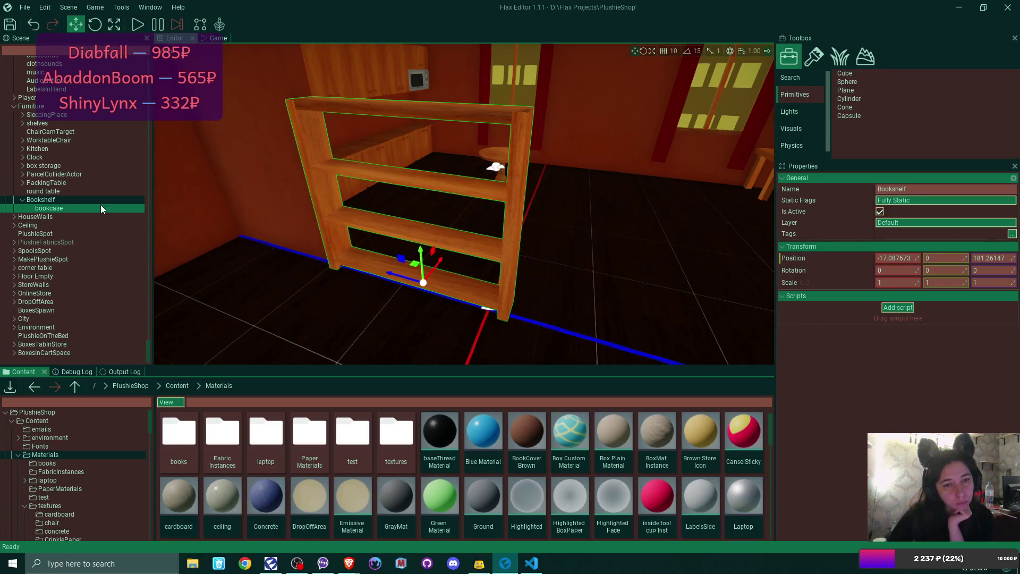
{"action": "left_click", "coordinate": [49, 200]}
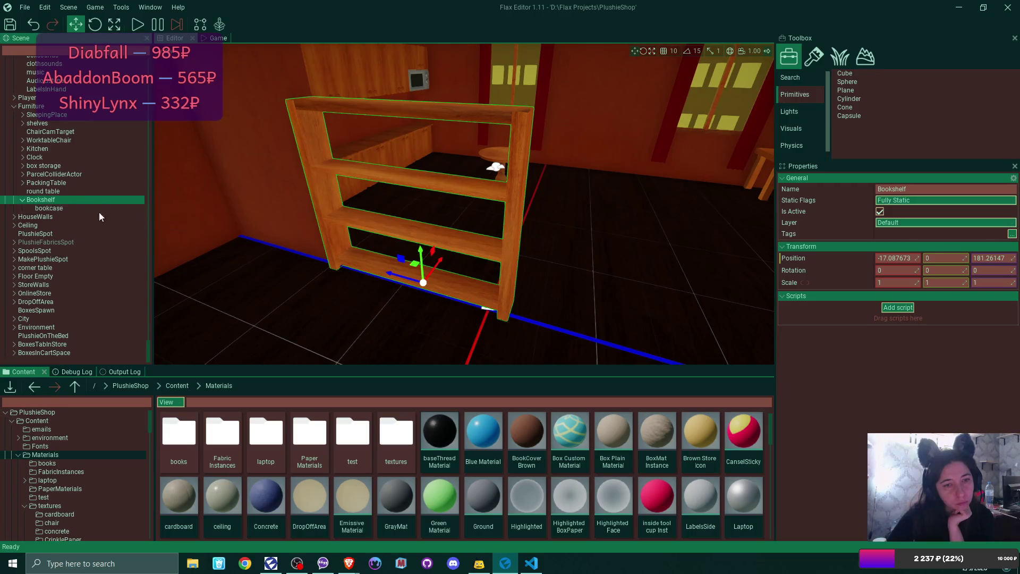
Step: Add an empty actor named Books under the Bookshelf group
{"action": "right_click", "coordinate": [49, 199]}
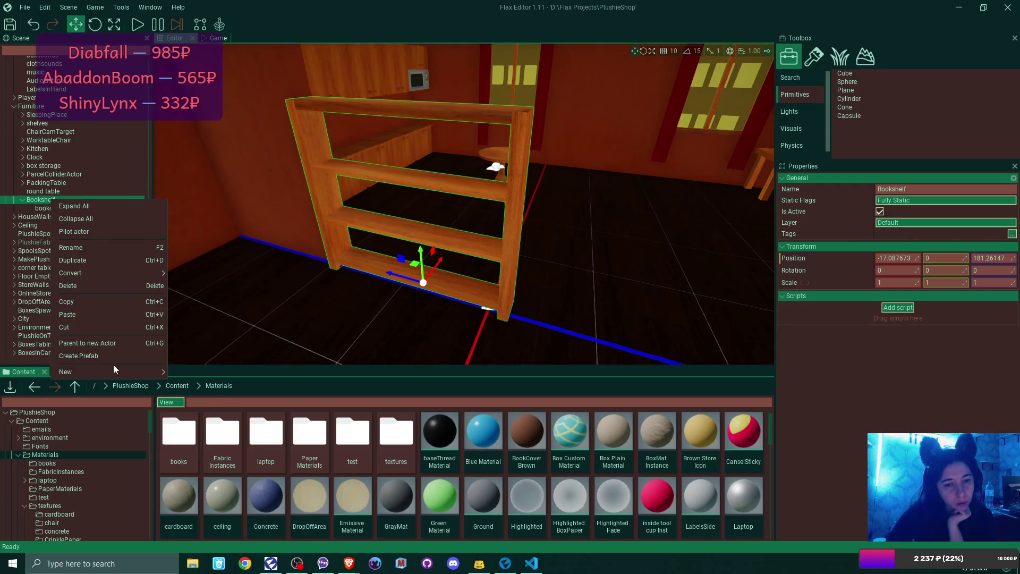
{"action": "mouse_move", "coordinate": [133, 374]}
{"action": "left_click", "coordinate": [198, 374]}
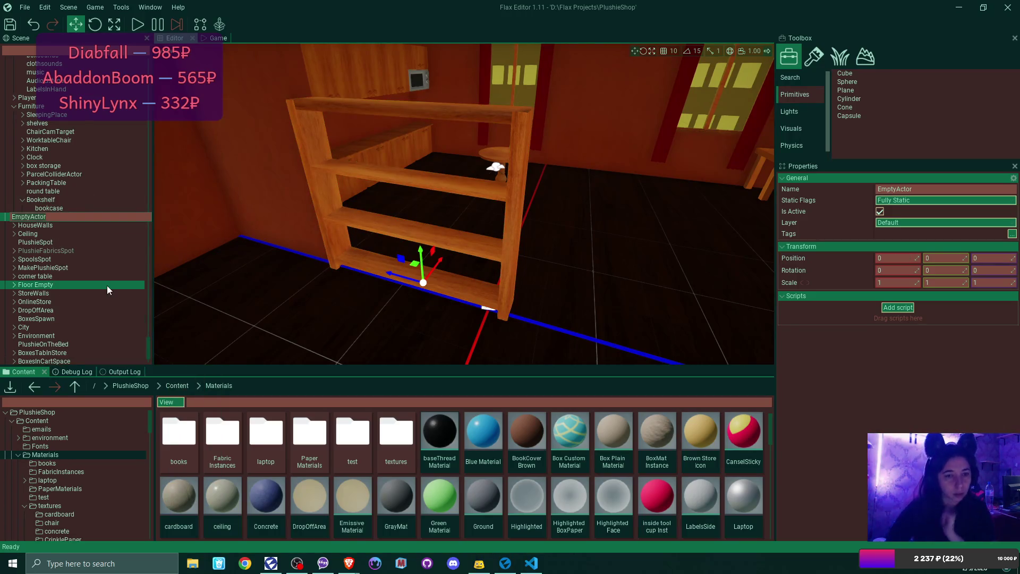
{"action": "type", "text": "Books"}
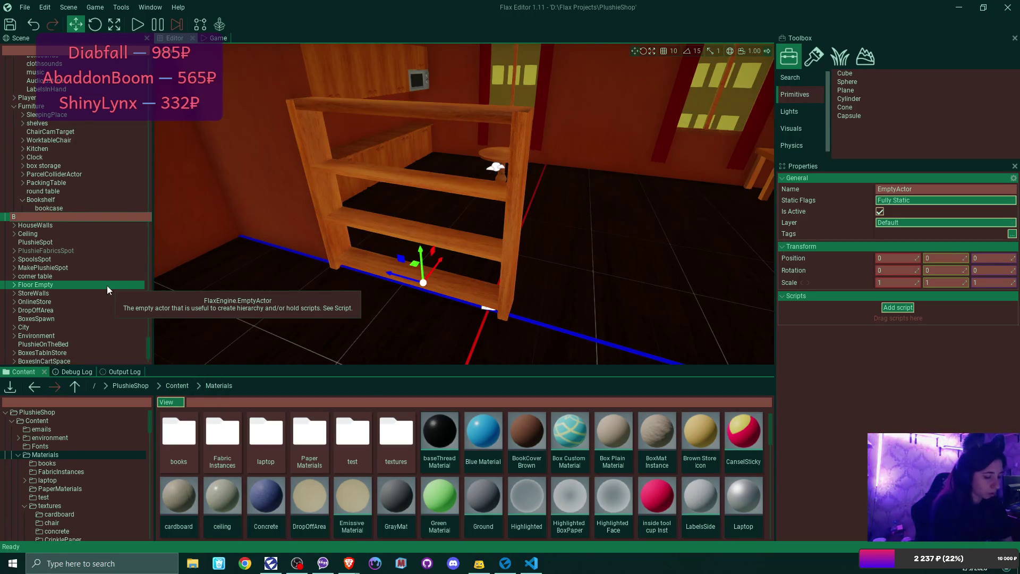
{"action": "key", "text": "Return"}
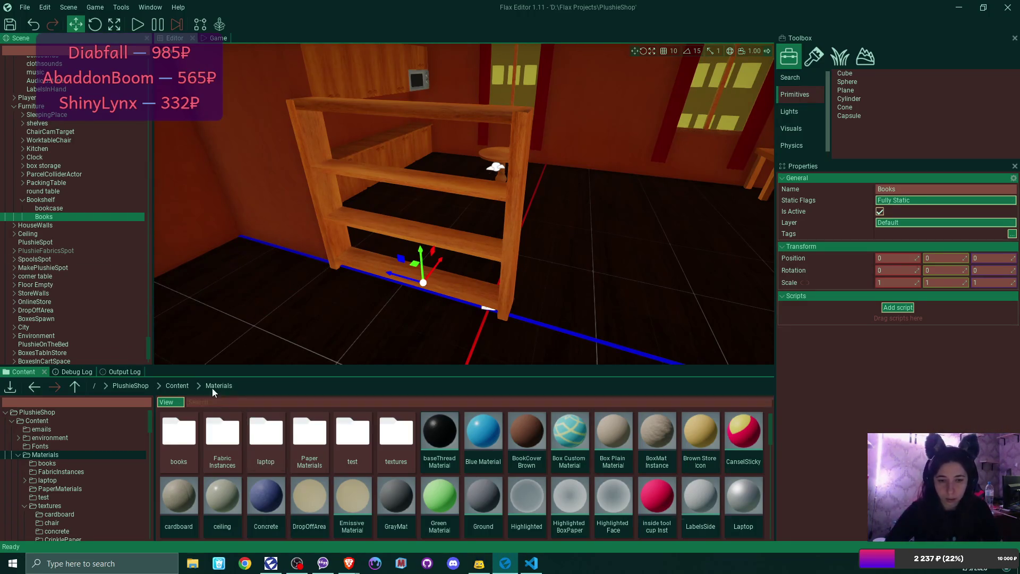
Step: Place the book model from Content/Room/Furniture inside the Books group
{"action": "left_click", "coordinate": [181, 386]}
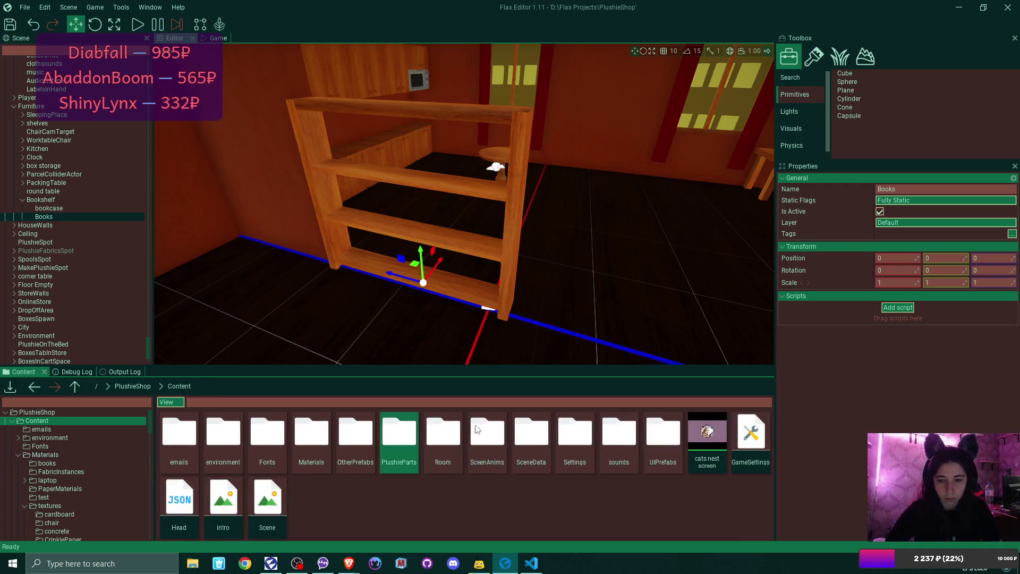
{"action": "double_click", "coordinate": [442, 433]}
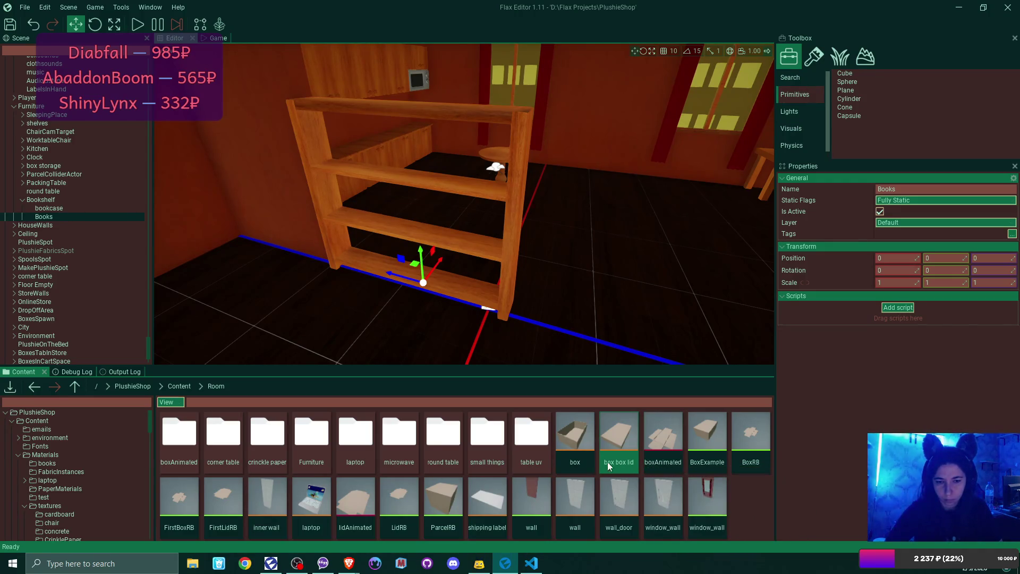
{"action": "left_click", "coordinate": [589, 462]}
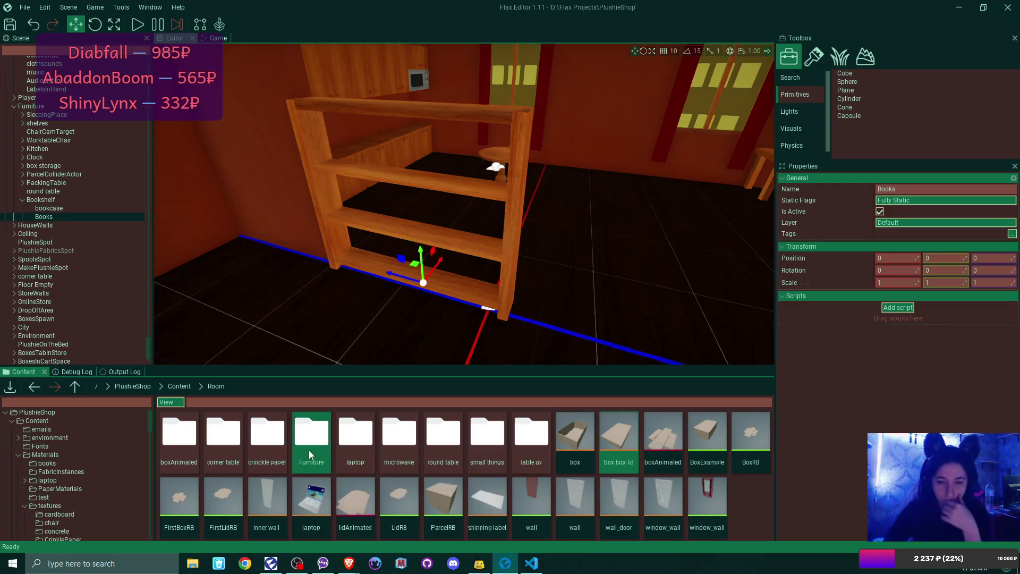
{"action": "double_click", "coordinate": [308, 451]}
{"action": "left_click_drag", "start_coordinate": [318, 429], "coordinate": [54, 218]}
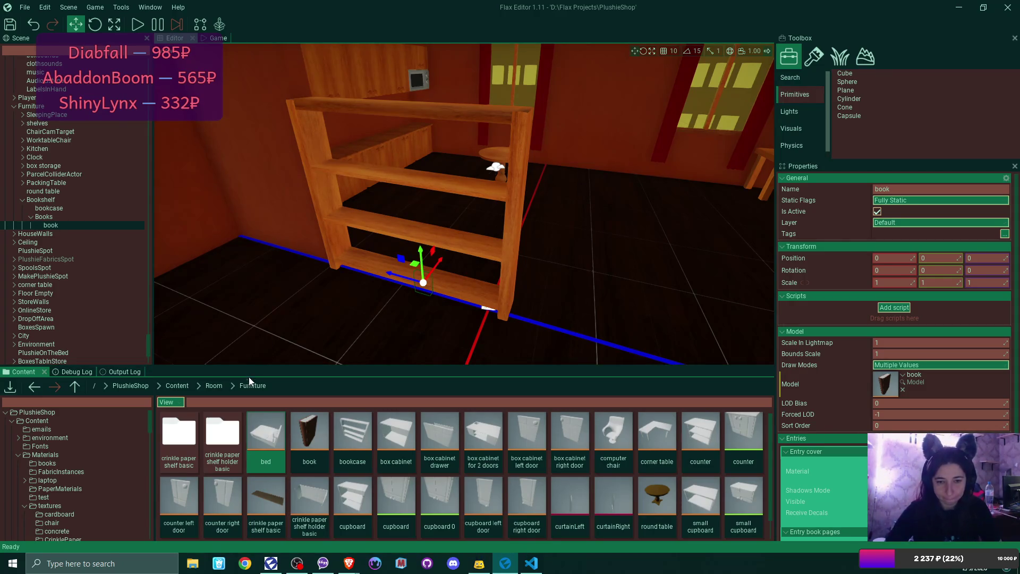
{"action": "left_click", "coordinate": [222, 387]}
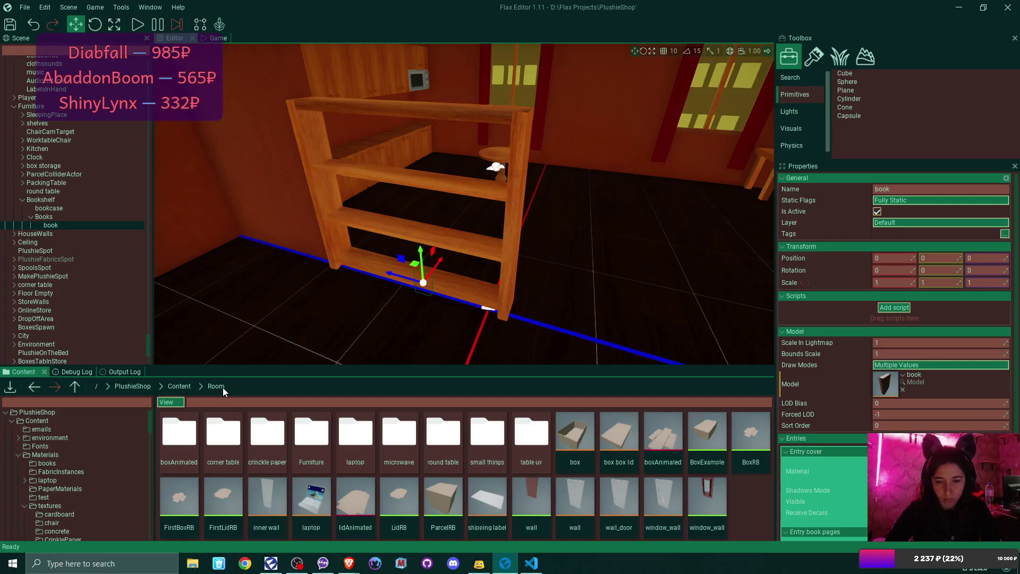
Step: Look up the book asset in the Furniture and small things folders and dismiss the rename error
{"action": "double_click", "coordinate": [311, 433]}
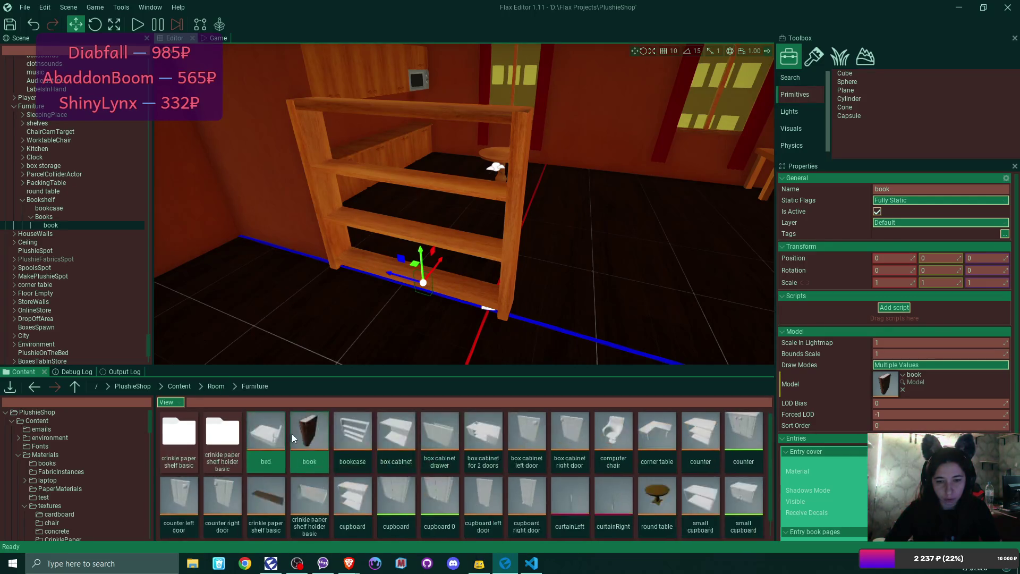
{"action": "left_click", "coordinate": [314, 435]}
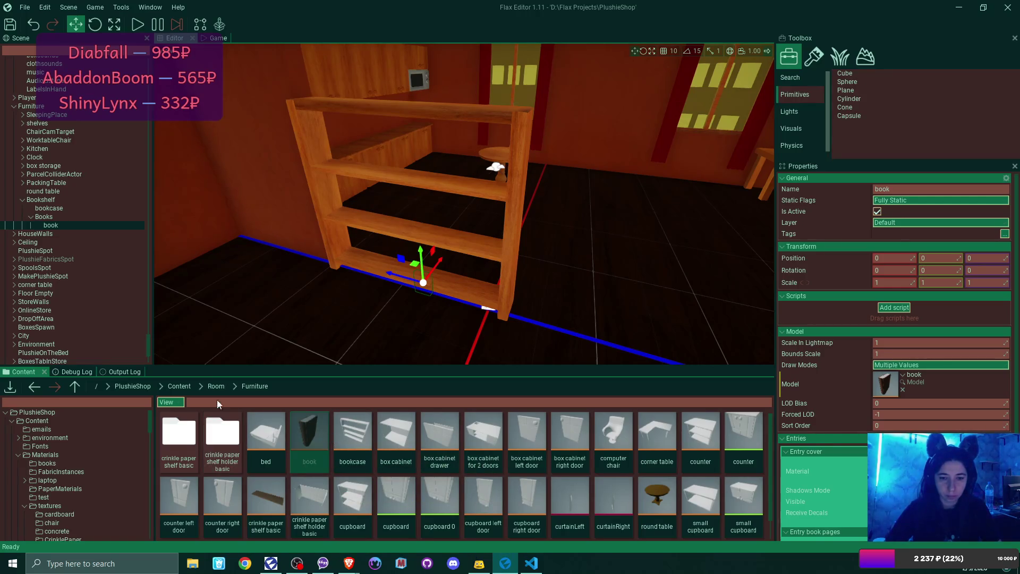
{"action": "left_click", "coordinate": [215, 386]}
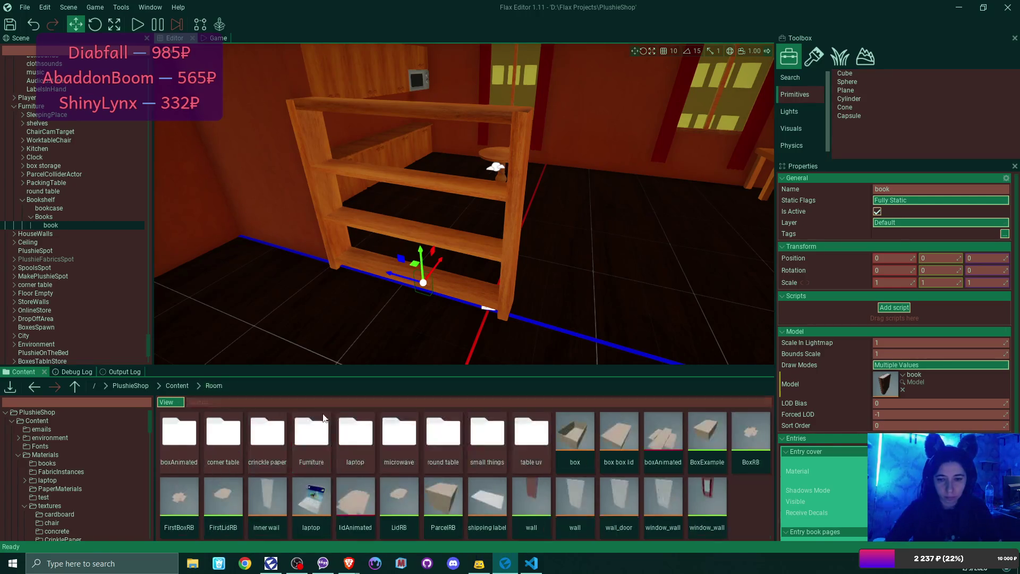
{"action": "double_click", "coordinate": [487, 435]}
{"action": "left_click", "coordinate": [642, 466]}
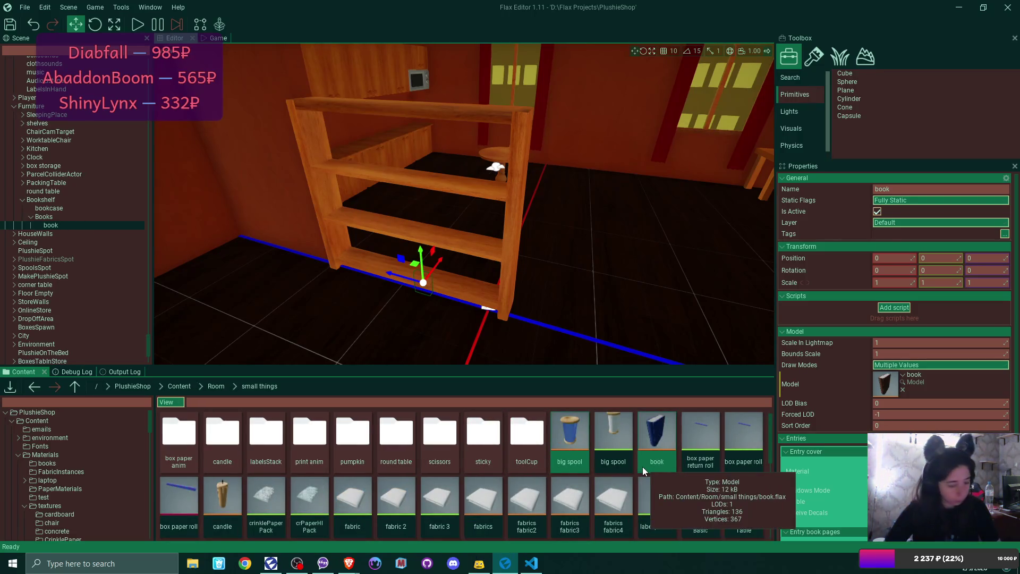
{"action": "key", "text": "F2"}
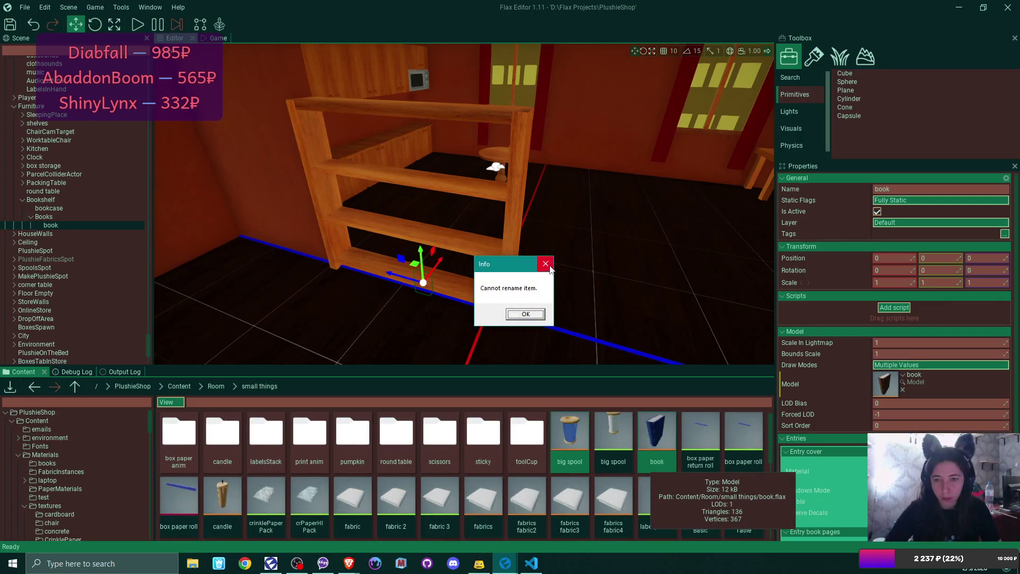
{"action": "left_click", "coordinate": [546, 264]}
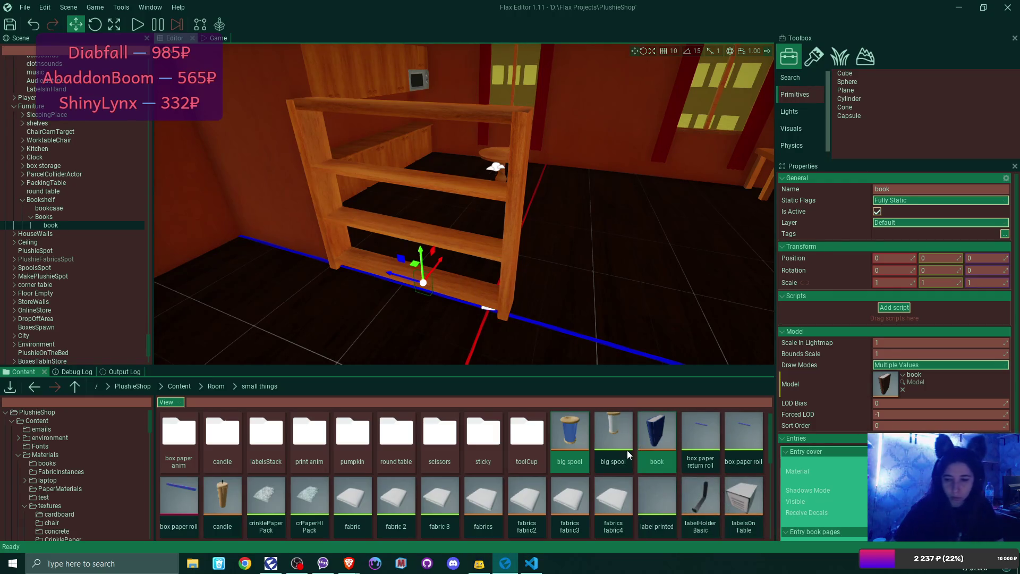
Step: Browse the Room, Furniture and small things folders, checking the fabric3 and toolCup assets
{"action": "left_click", "coordinate": [563, 499]}
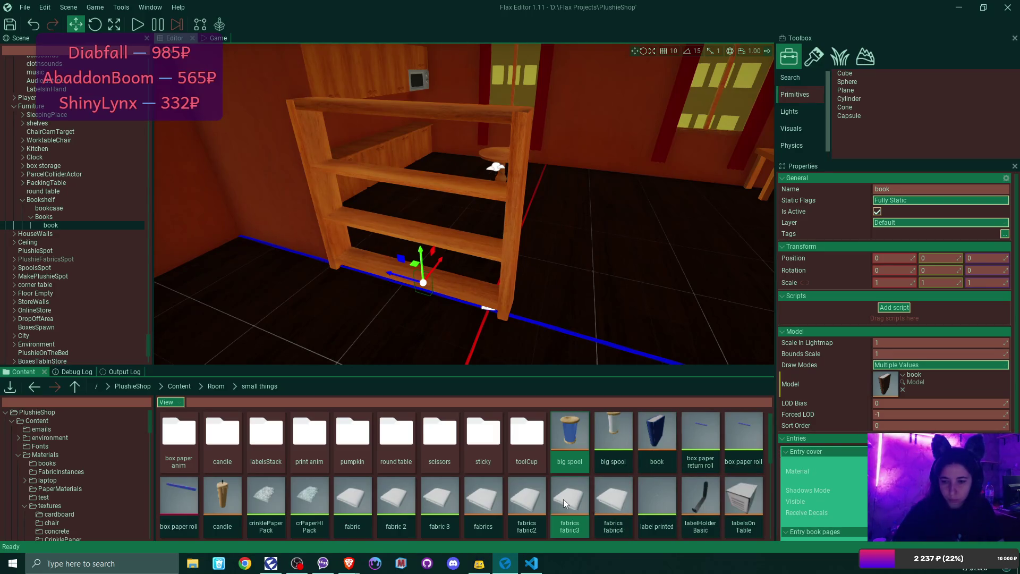
{"action": "left_click", "coordinate": [216, 386]}
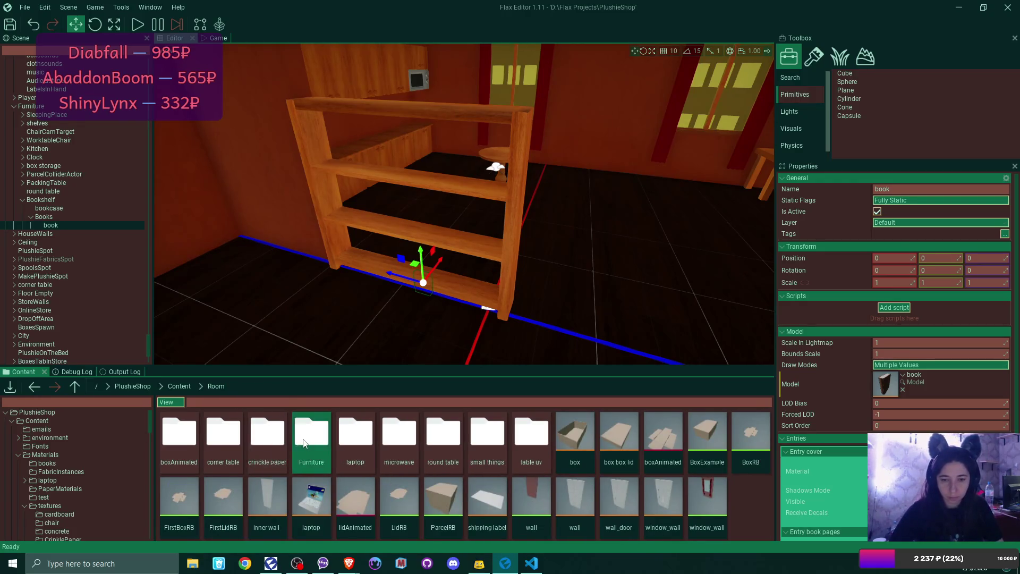
{"action": "double_click", "coordinate": [304, 443]}
{"action": "left_click", "coordinate": [218, 386]}
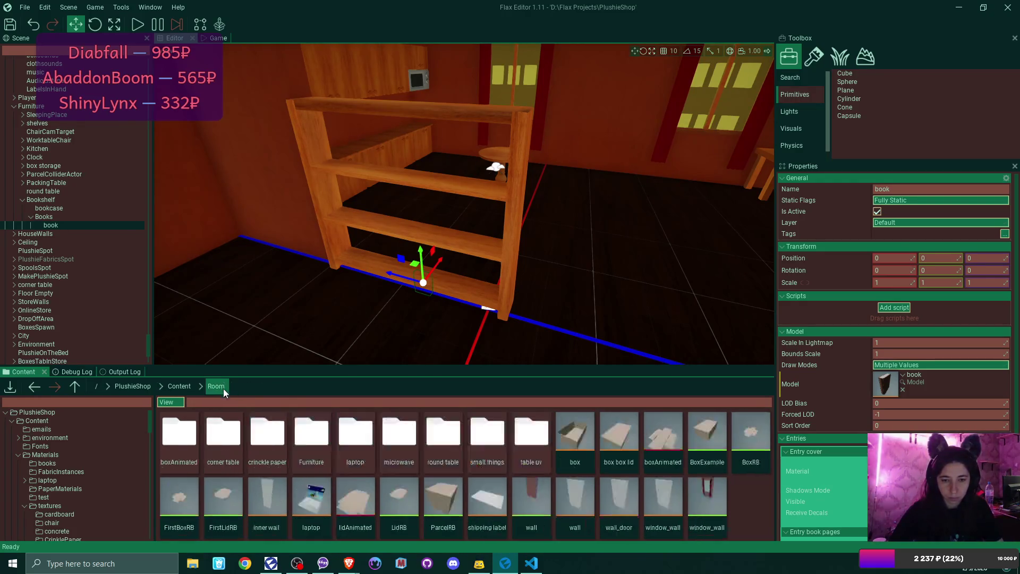
{"action": "left_click", "coordinate": [433, 445]}
{"action": "double_click", "coordinate": [500, 444]}
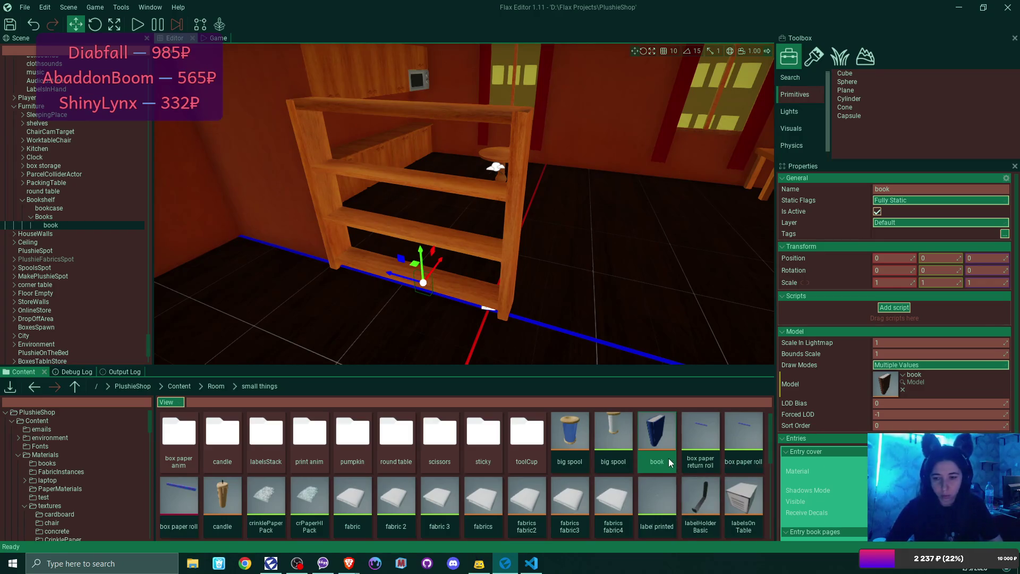
{"action": "left_click", "coordinate": [525, 463]}
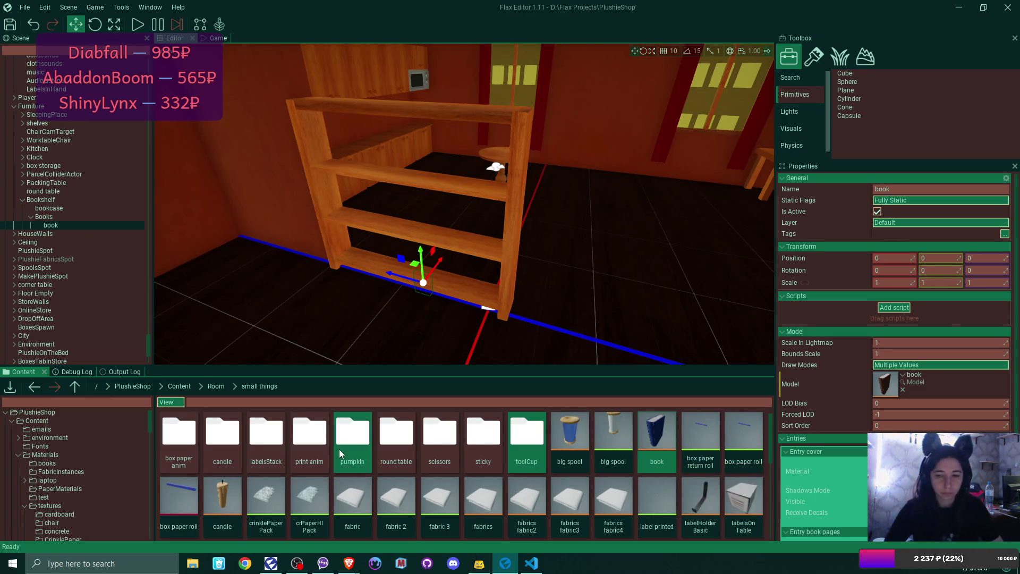
Step: Save all project changes with the Room assets folder showing
{"action": "left_click", "coordinate": [14, 25]}
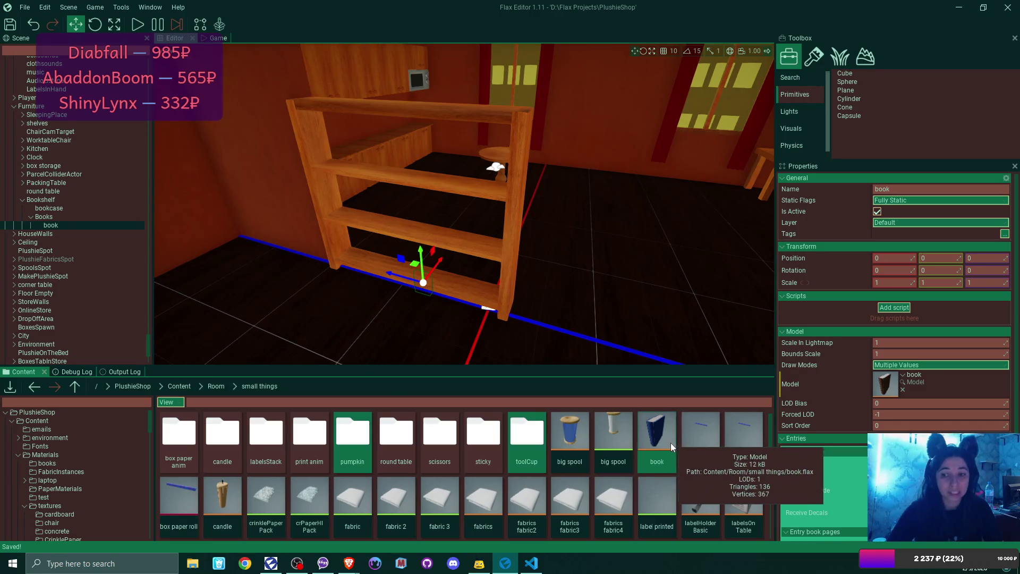
{"action": "left_click", "coordinate": [216, 387]}
{"action": "left_click", "coordinate": [14, 25]}
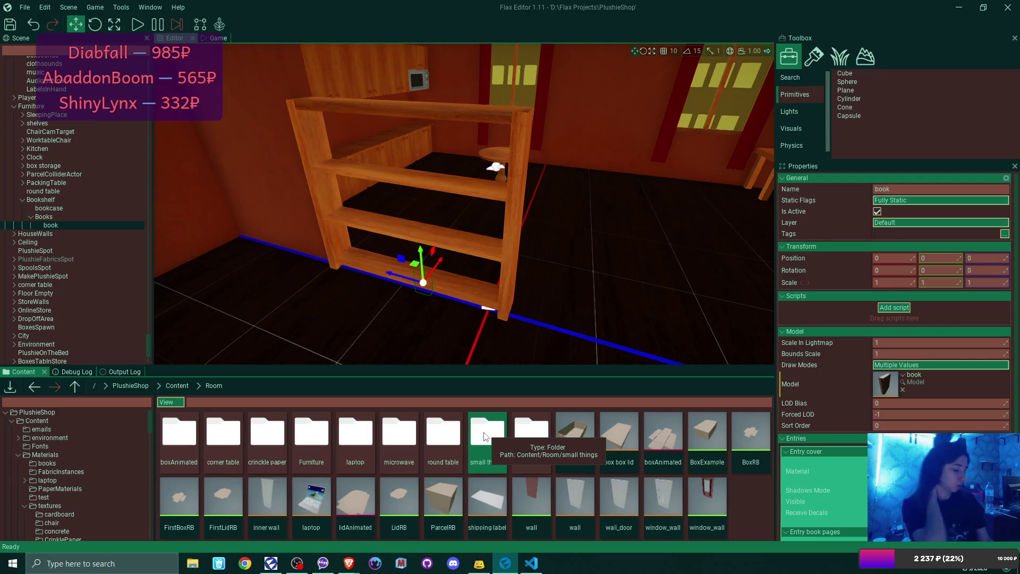
{"action": "mouse_move", "coordinate": [622, 362]}
{"action": "left_mouse_down"}
{"action": "mouse_move", "coordinate": [531, 319]}
{"action": "mouse_move", "coordinate": [468, 333]}
{"action": "mouse_move", "coordinate": [213, 332]}
{"action": "left_mouse_up"}
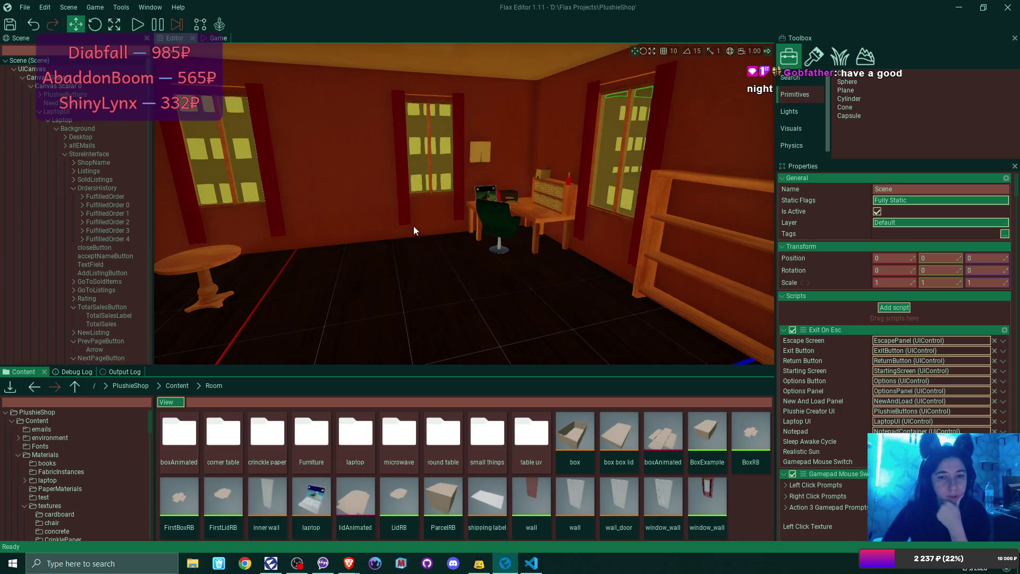
{"action": "left_click_drag", "start_coordinate": [413, 225], "coordinate": [318, 229]}
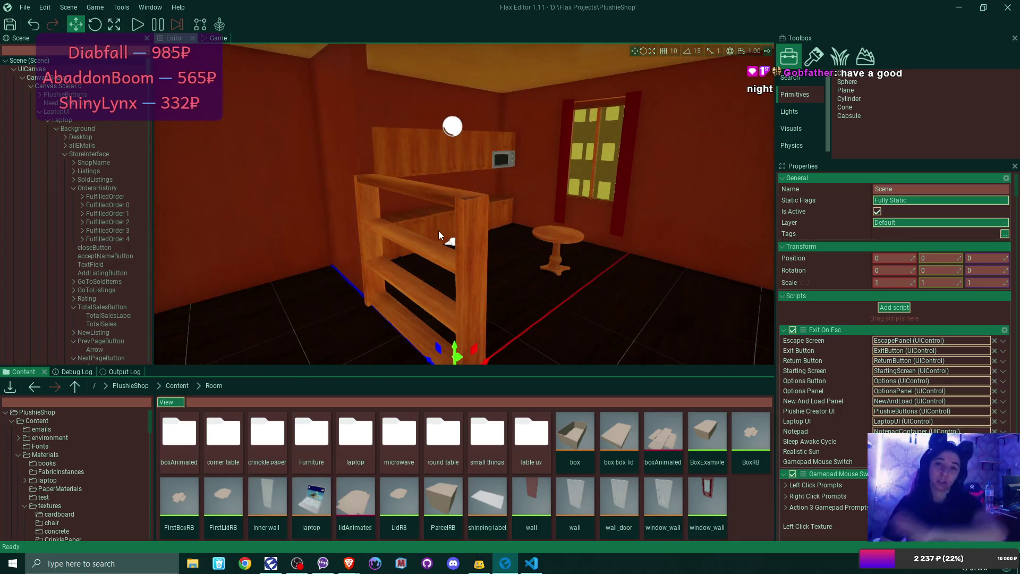